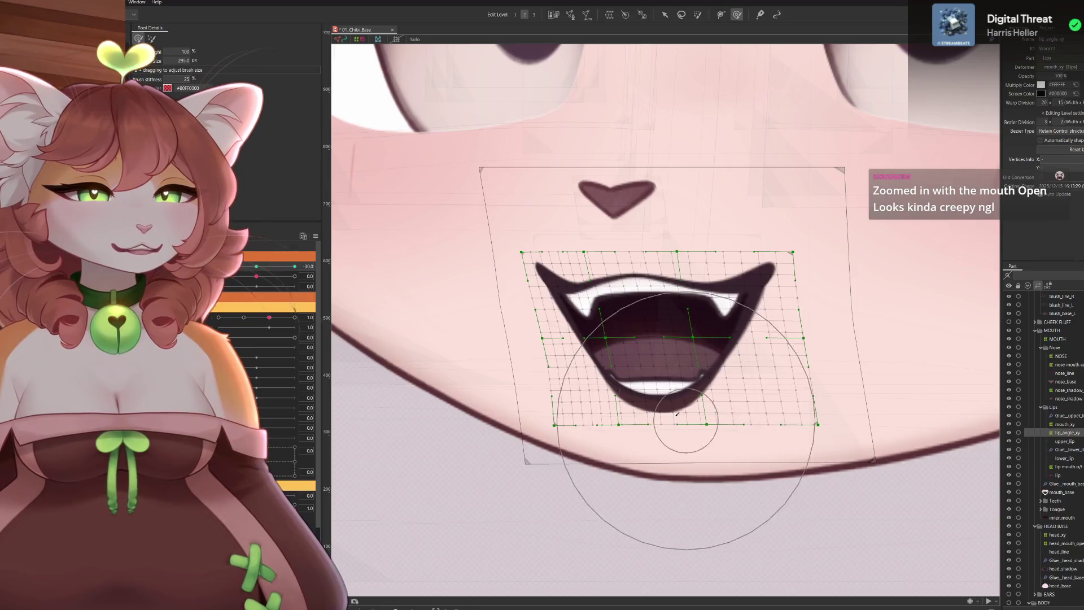
scroll(616, 380, down, 5)
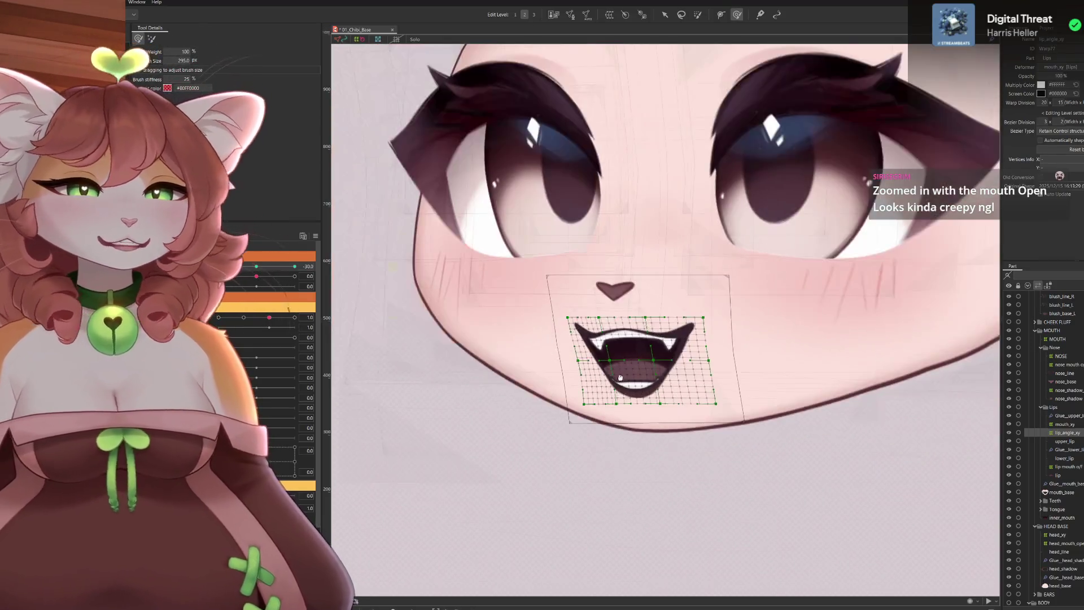
scroll(615, 380, up, 2)
scroll(637, 313, up, 2)
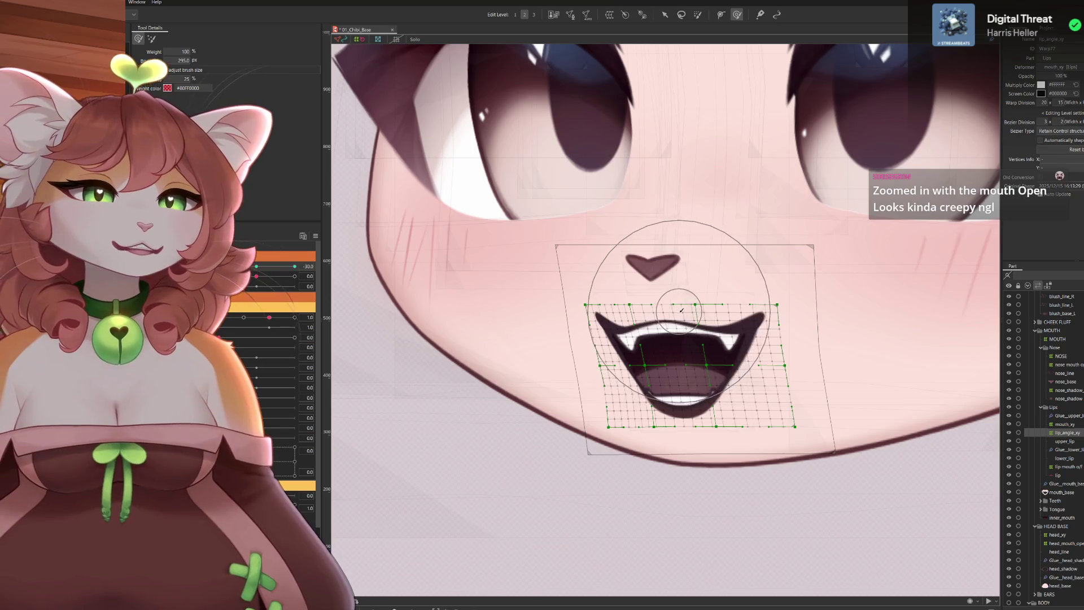
Brush the mouth warp's upper-left corner and lips wider, then close the mouth to compare
mouse_move(672, 315)
mouse_down()
mouse_move(700, 325)
mouse_move(719, 360)
mouse_up()
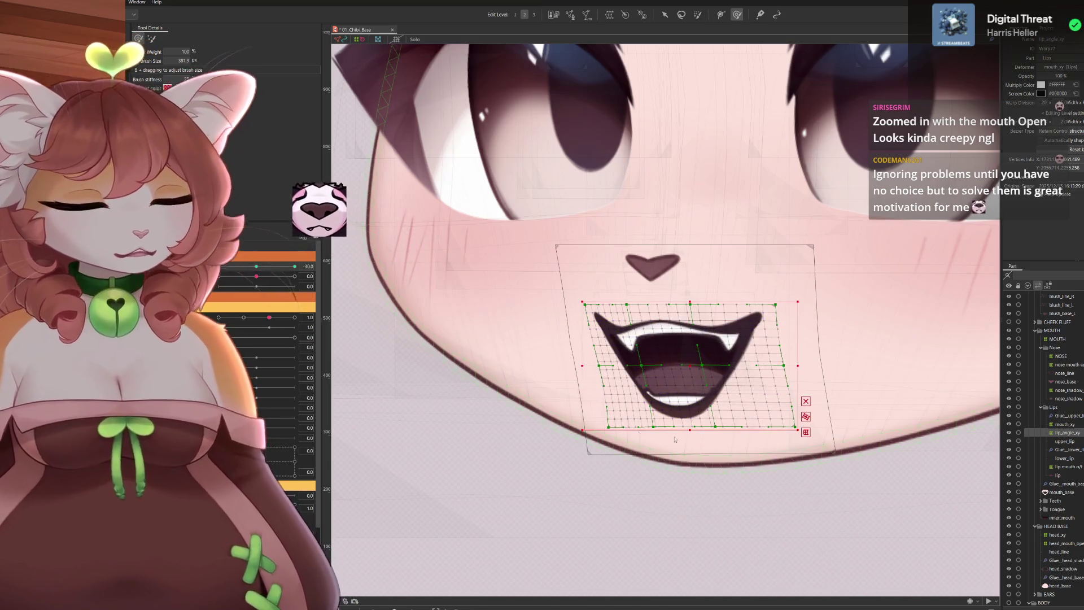
drag(726, 363, 649, 327)
scroll(687, 317, up, 3)
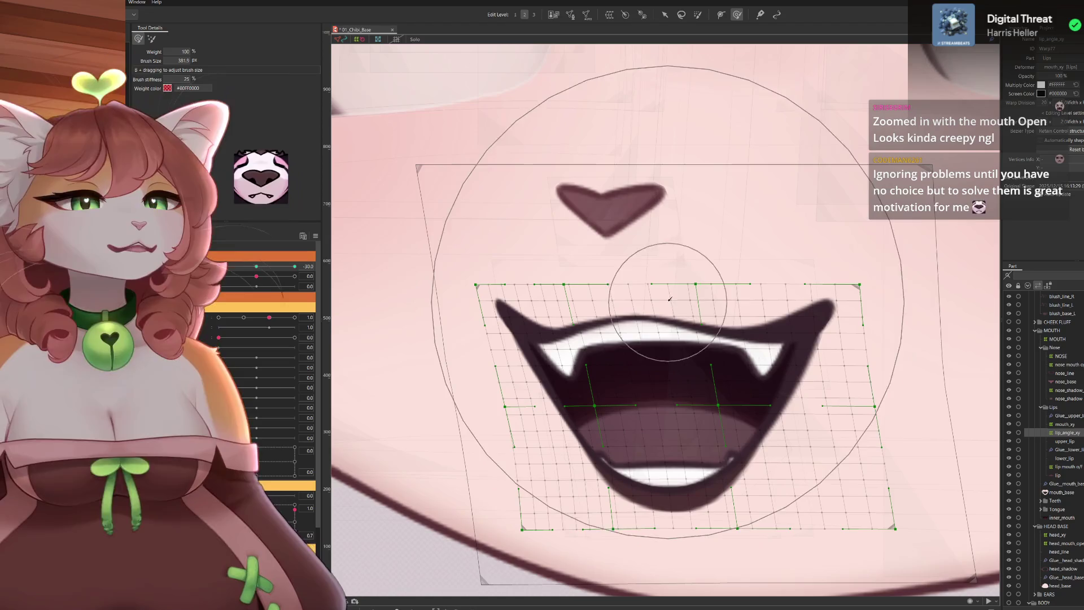
drag(698, 302, 689, 317)
scroll(687, 355, down, 2)
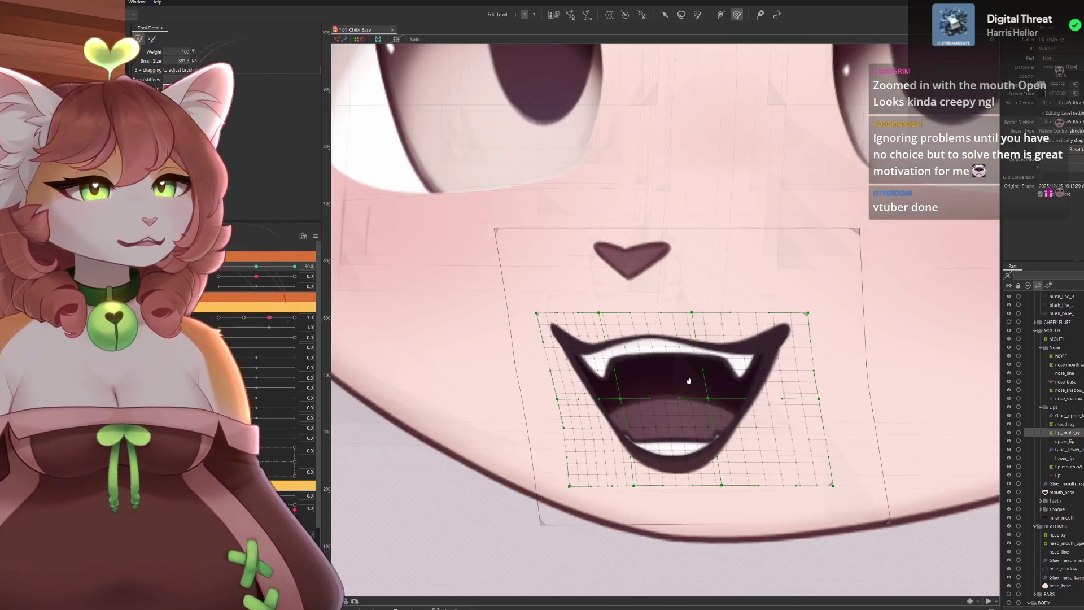
drag(688, 373, 686, 347)
mouse_move(304, 301)
mouse_down()
mouse_move(279, 301)
mouse_move(309, 301)
mouse_up()
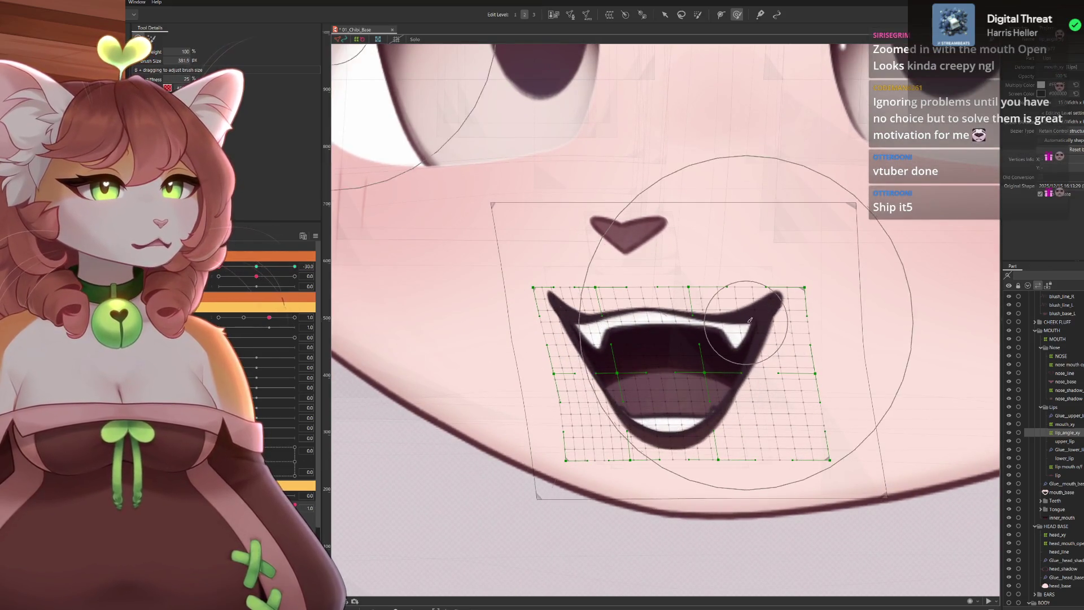
Pull the left mouth side downward, try a whole-grid transform, and reopen the mouth to check
mouse_move(618, 339)
mouse_down()
mouse_move(616, 371)
mouse_move(688, 374)
mouse_up()
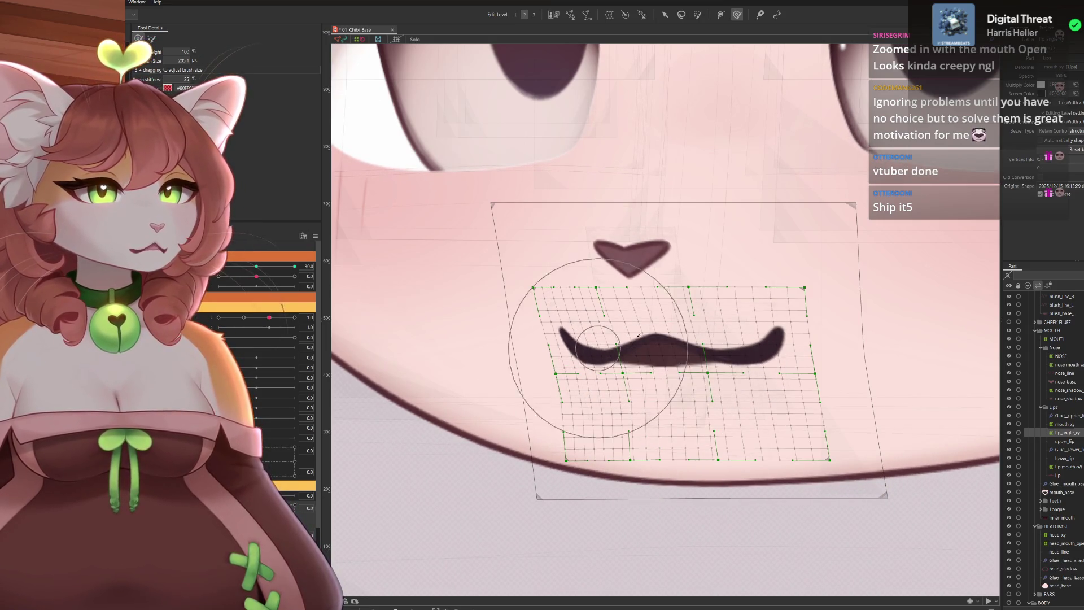
drag(605, 346, 706, 363)
key(v)
key(b)
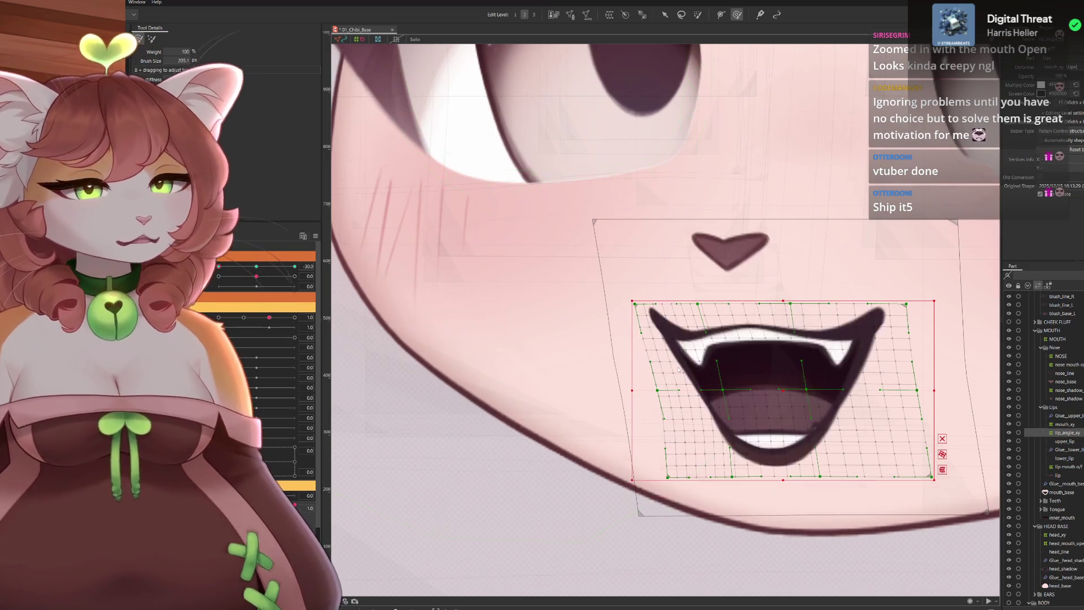
drag(847, 368, 743, 356)
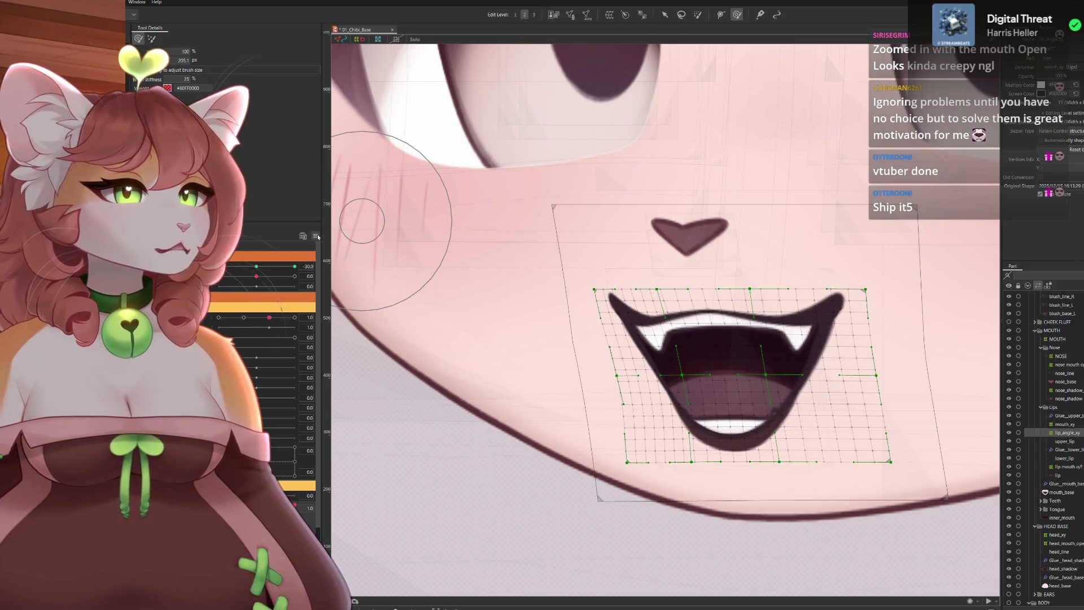
scroll(455, 364, up, 2)
scroll(782, 418, down, 3)
scroll(533, 324, down, 2)
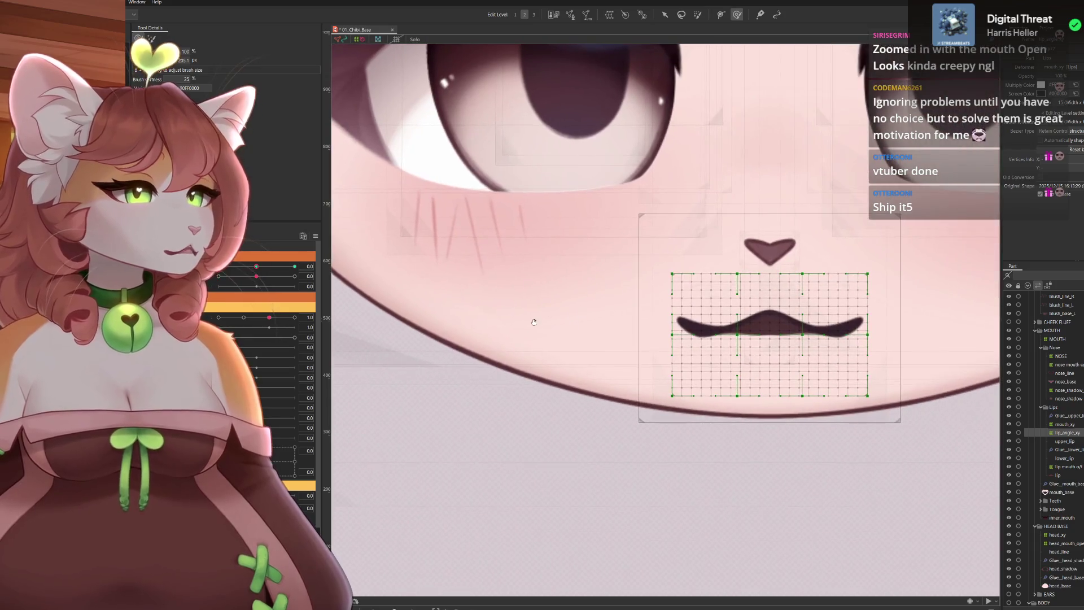
click(535, 323)
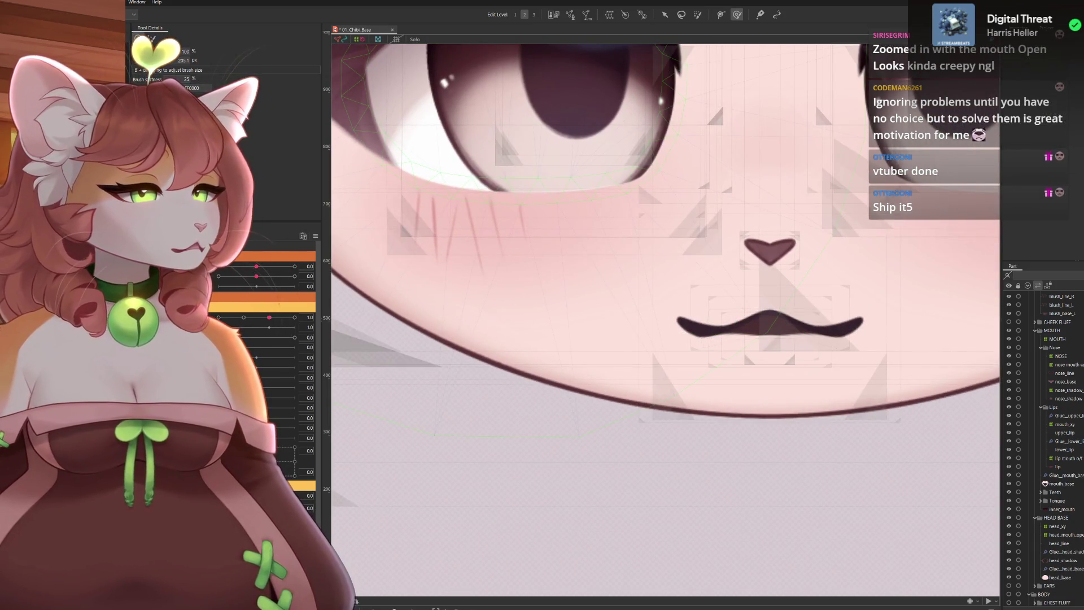
click(771, 325)
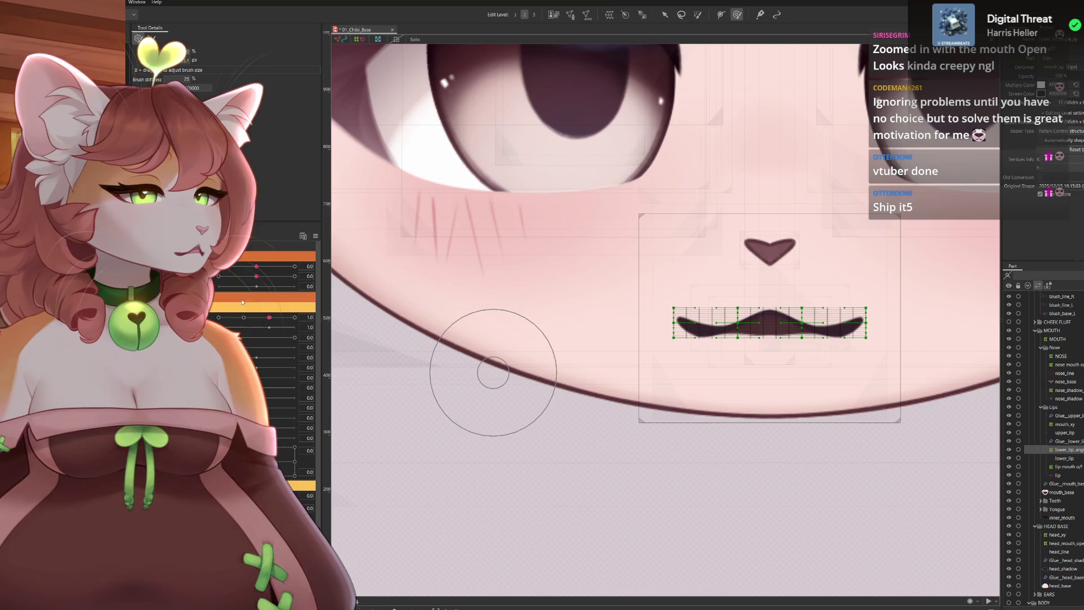
mouse_move(265, 273)
mouse_down()
mouse_move(294, 273)
mouse_move(355, 486)
mouse_up()
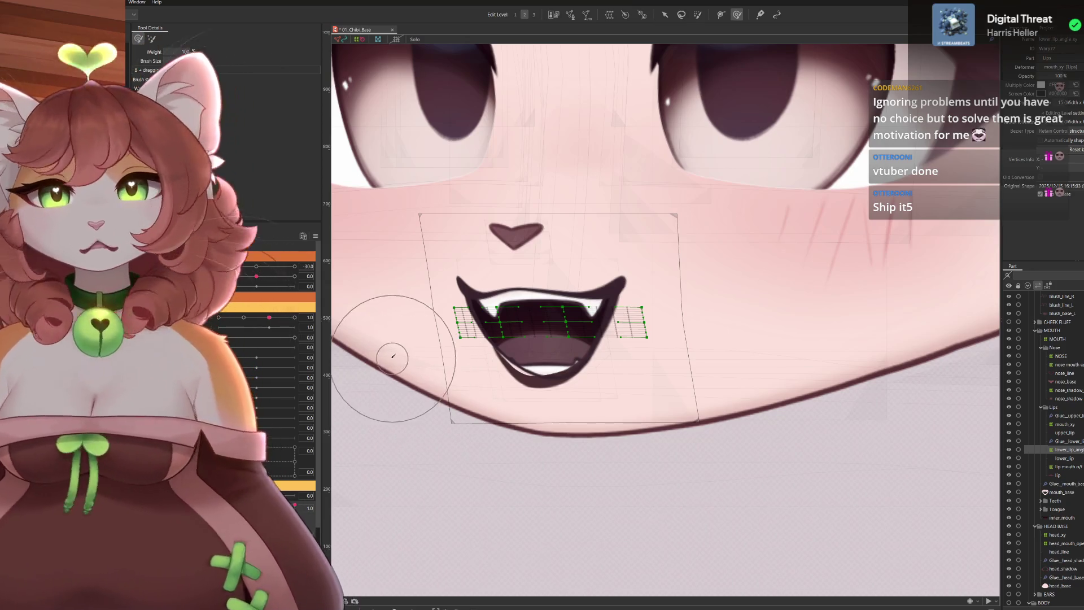
scroll(551, 313, up, 3)
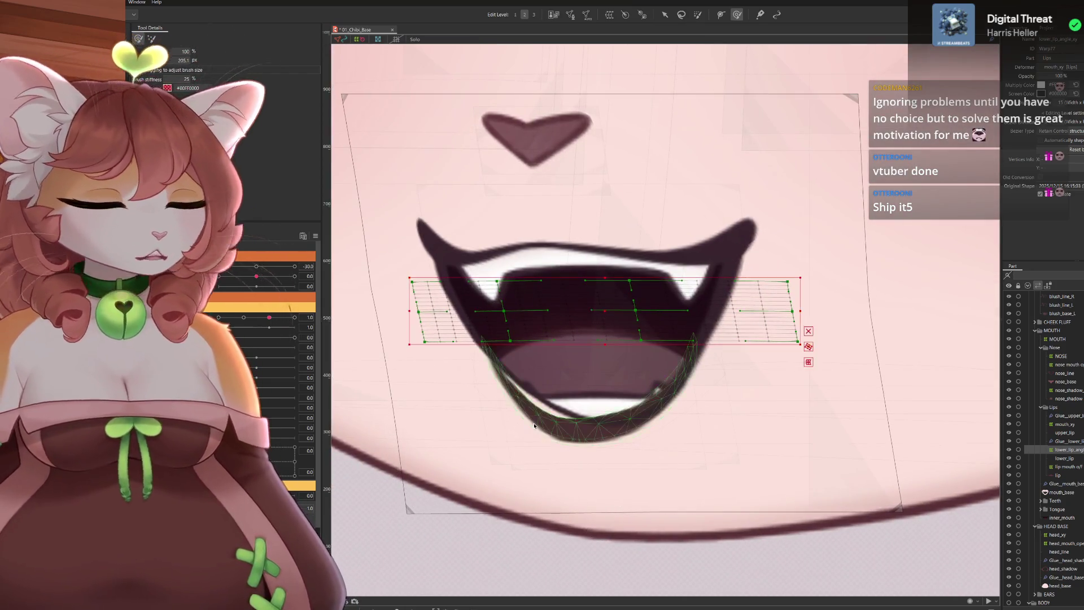
scroll(508, 441, up, 3)
scroll(471, 412, down, 3)
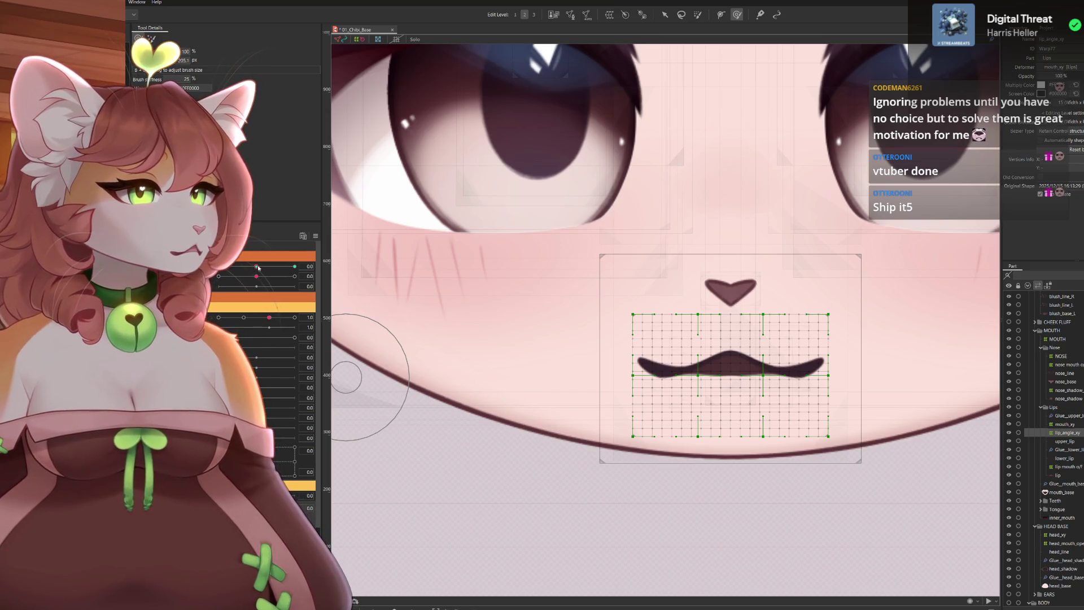
drag(256, 268, 294, 268)
drag(271, 484, 318, 484)
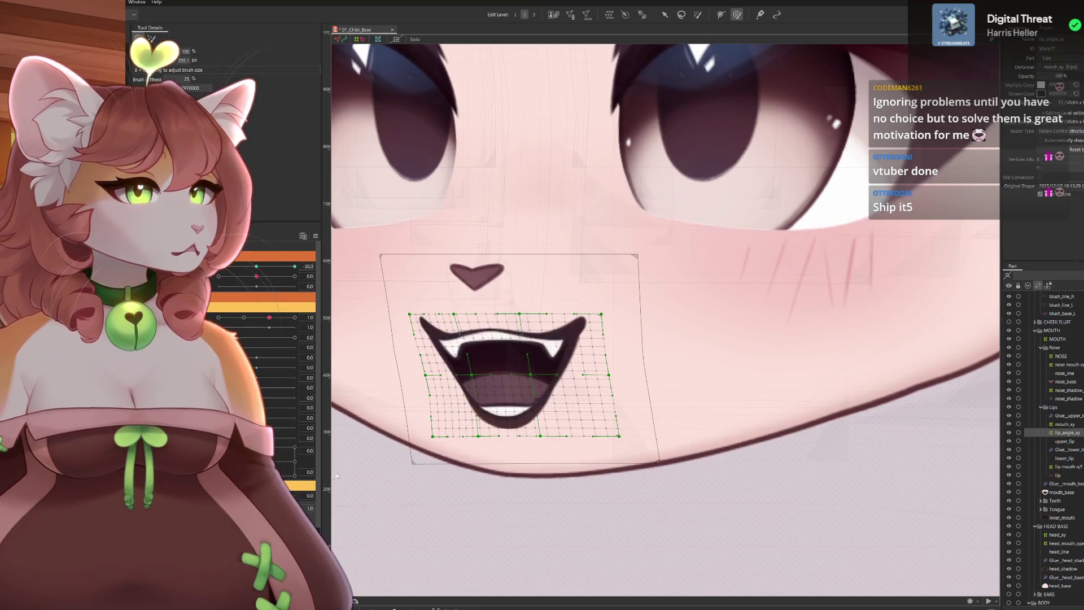
drag(692, 302, 777, 307)
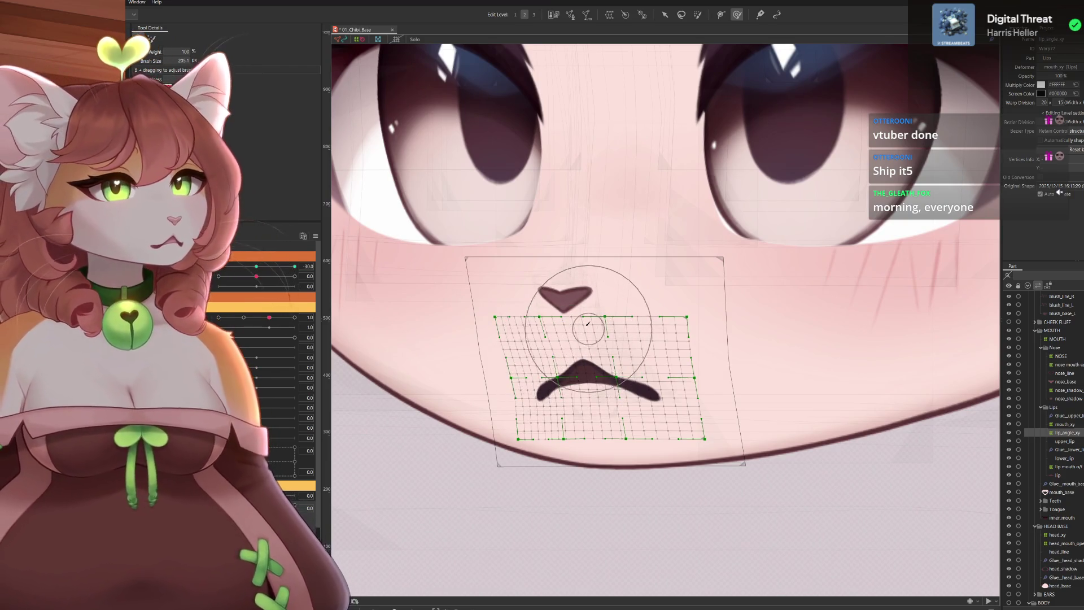
Select grid points around the mouth top and hide the deformer and mesh overlay with Ctrl+H
click(595, 348)
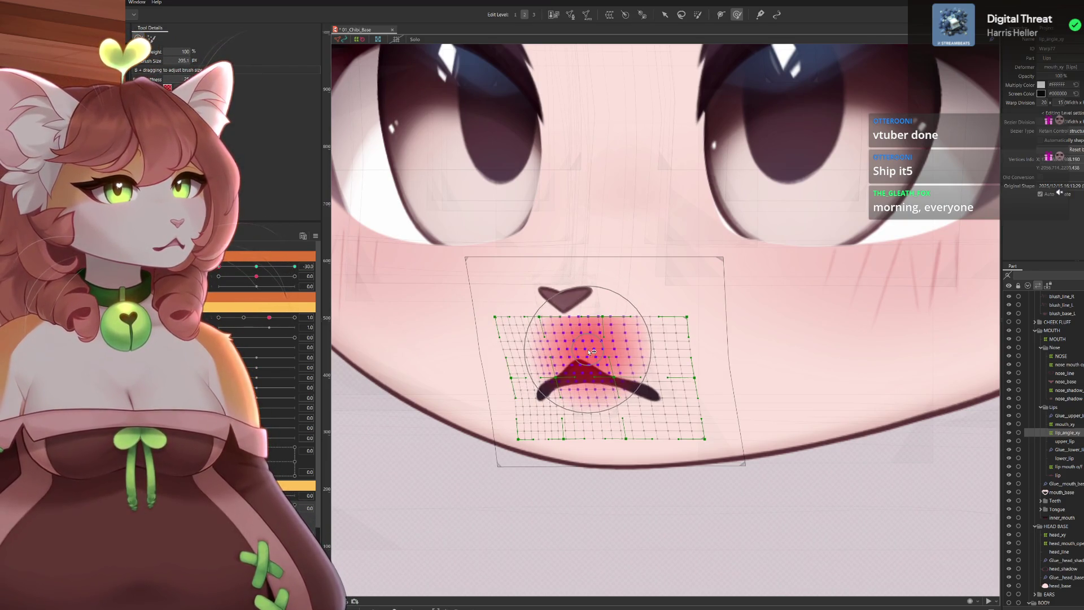
mouse_move(592, 352)
mouse_down()
mouse_move(609, 348)
mouse_move(588, 278)
mouse_up()
click(610, 347)
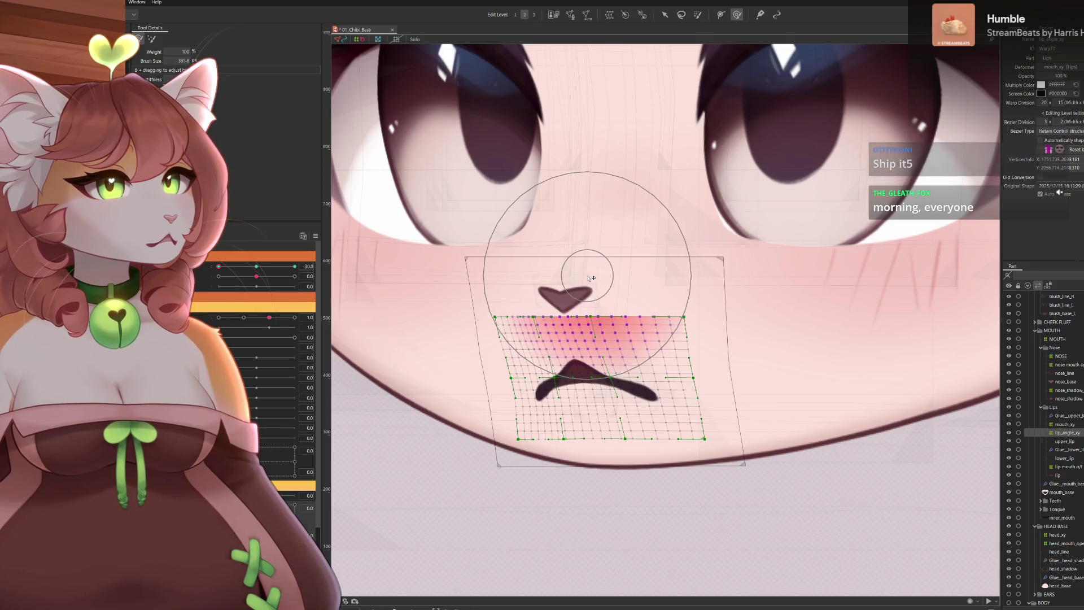
scroll(618, 314, down, 2)
key(ctrl+h)
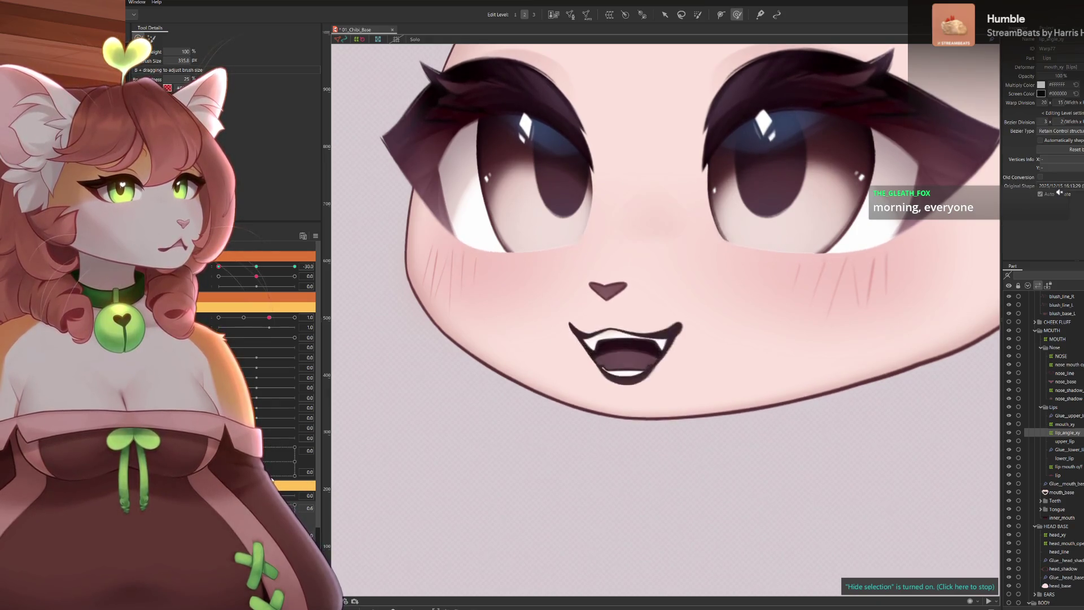
scroll(1058, 193, down, 2)
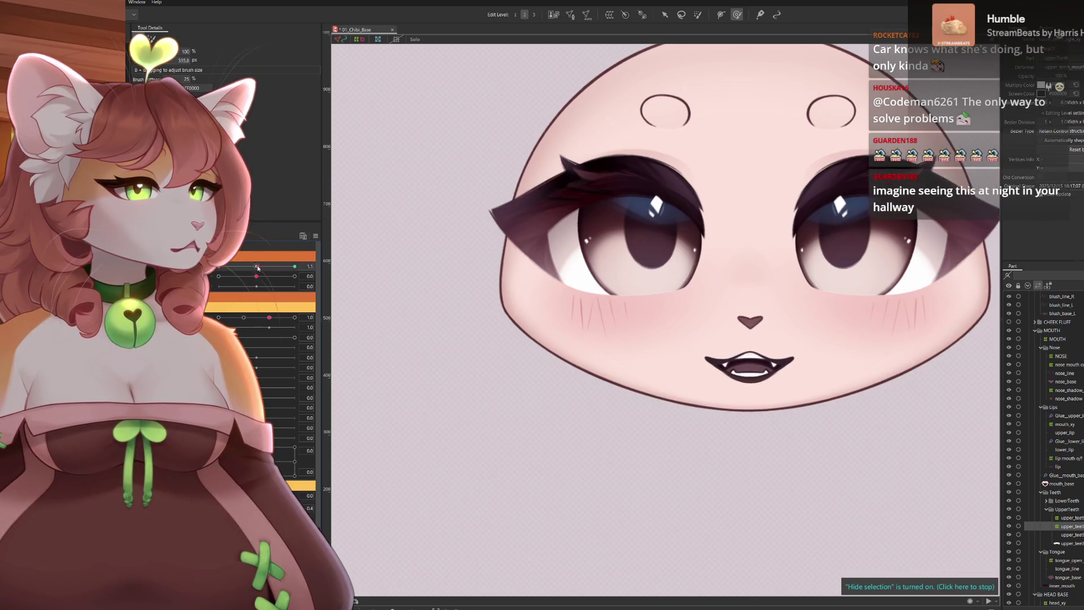
scroll(760, 343, up, 3)
scroll(761, 342, down, 1)
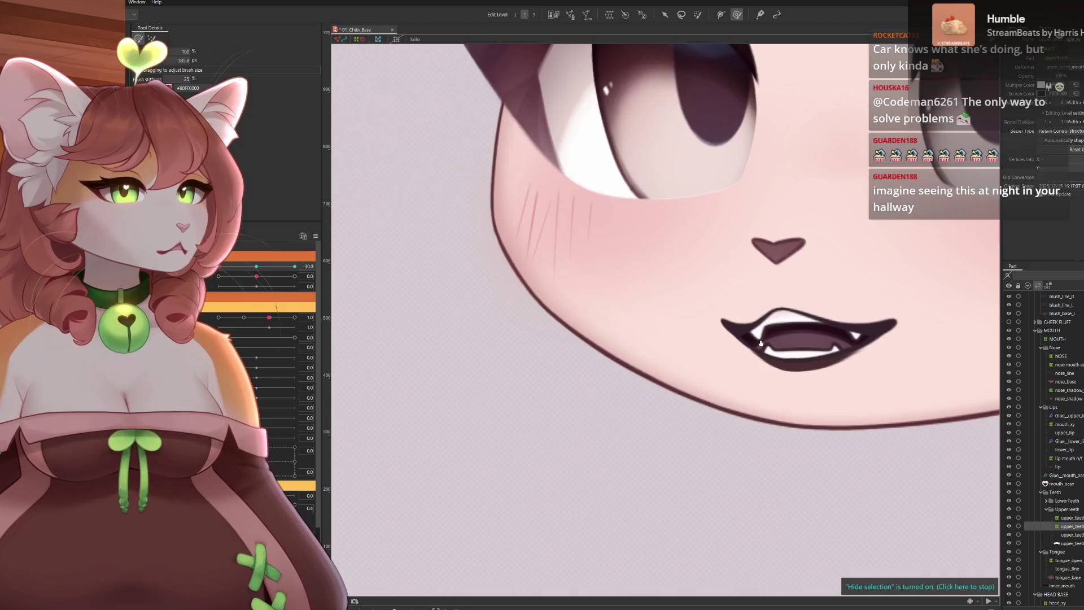
scroll(811, 341, right, 2)
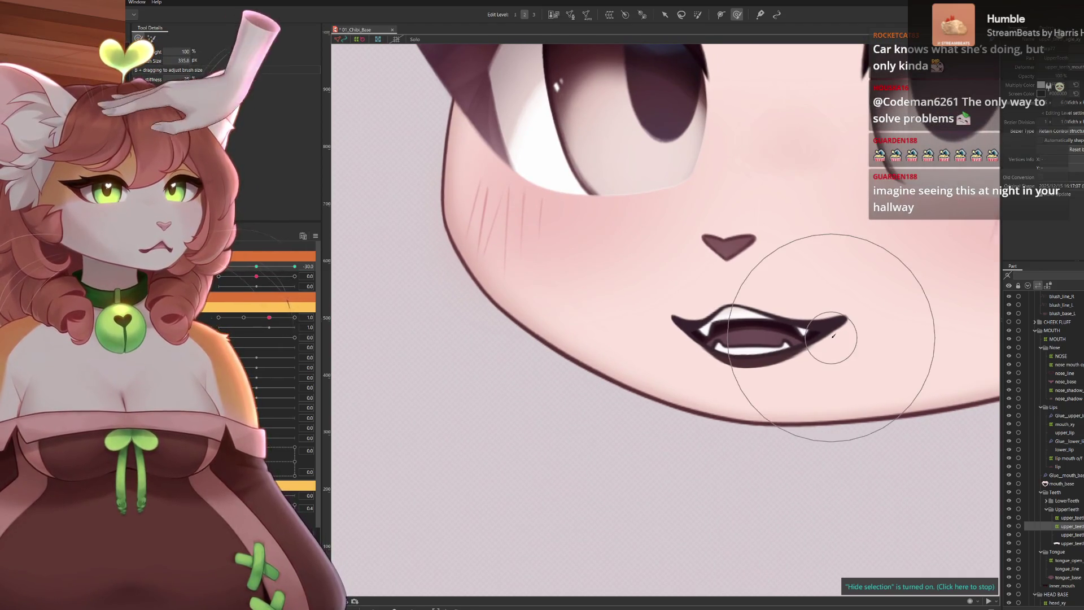
scroll(832, 336, right, 3)
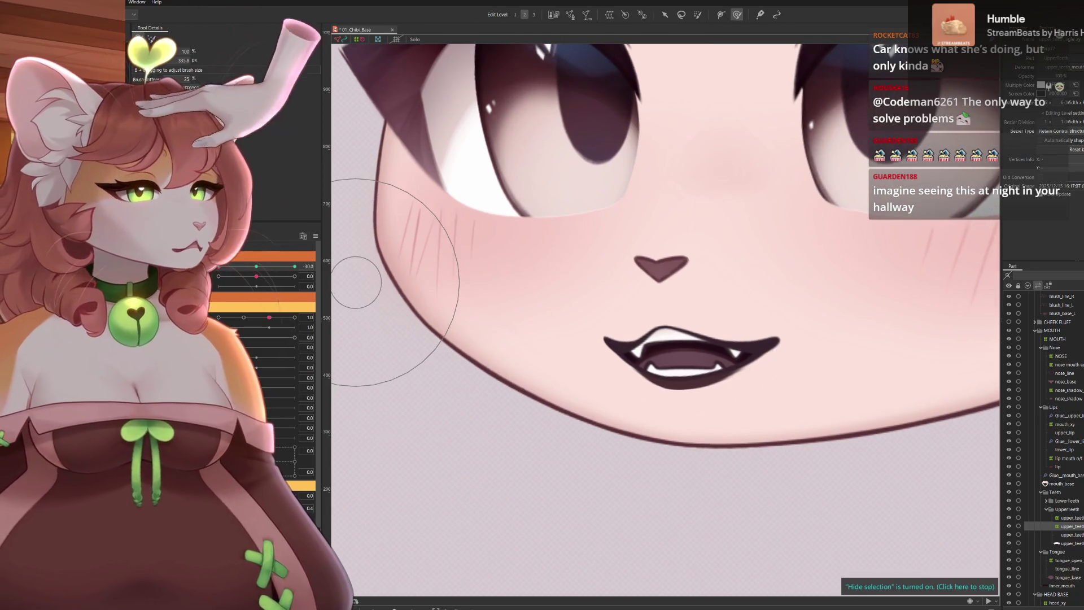
scroll(396, 299, left, 3)
scroll(664, 245, left, 2)
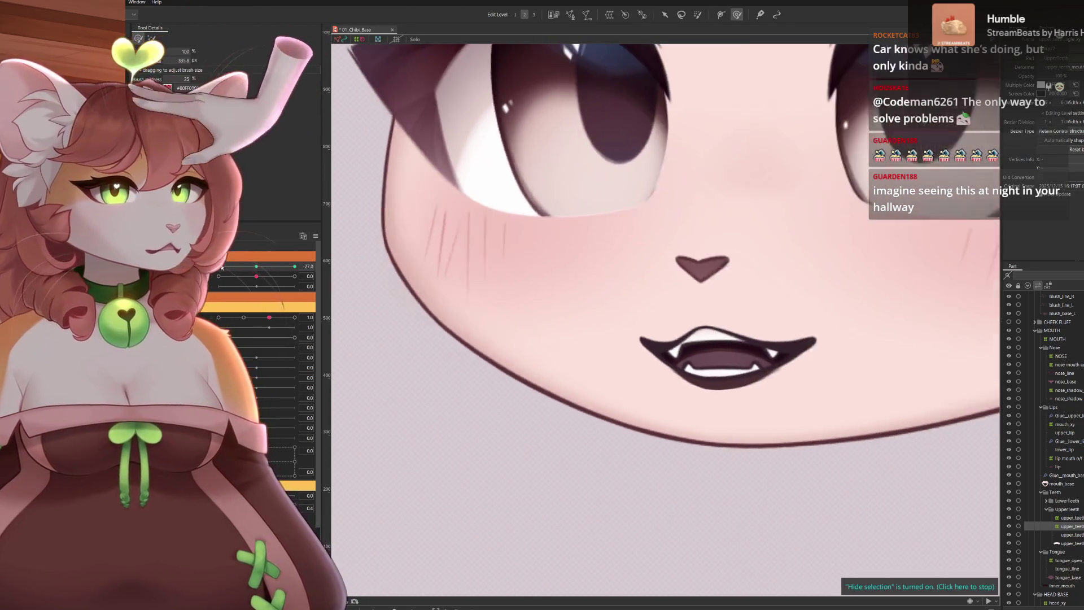
scroll(665, 246, left, 1)
scroll(372, 69, up, 2)
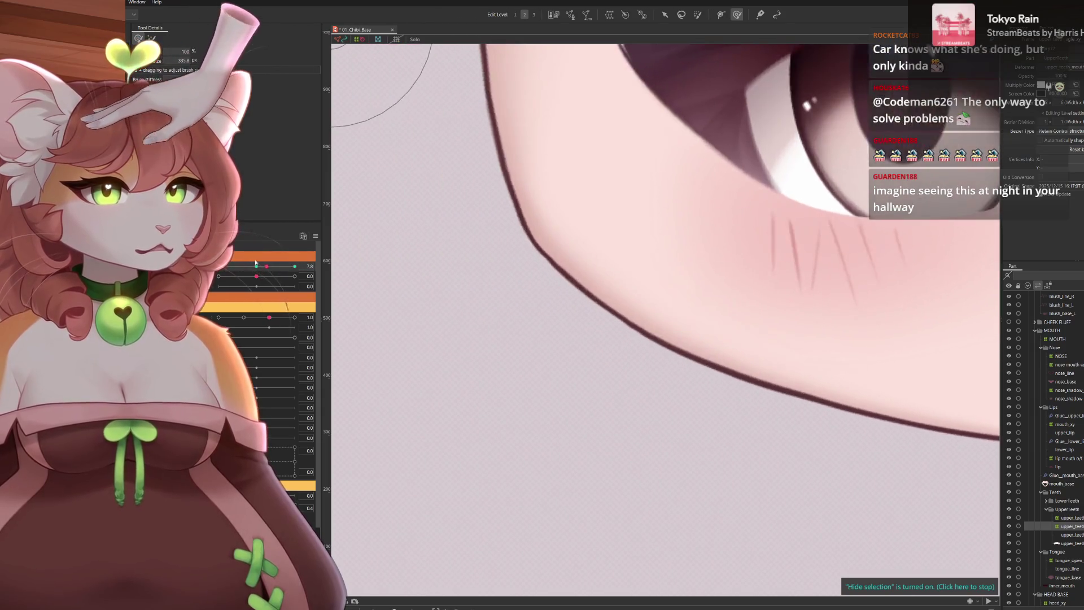
scroll(593, 212, down, 2)
scroll(702, 242, down, 2)
scroll(703, 243, up, 1)
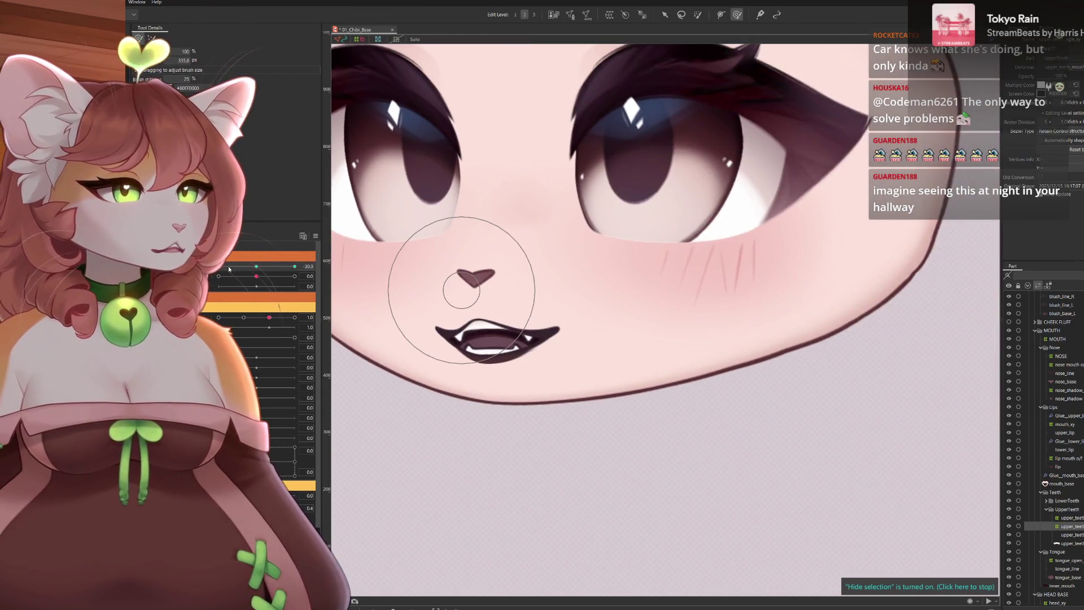
scroll(465, 283, down, 2)
scroll(465, 283, up, 1)
scroll(465, 282, up, 1)
scroll(666, 223, down, 1)
scroll(666, 224, up, 1)
Sway the head angle parameter to preview the open mouth's movement
mouse_move(256, 266)
mouse_down()
mouse_move(234, 269)
mouse_move(329, 267)
mouse_up()
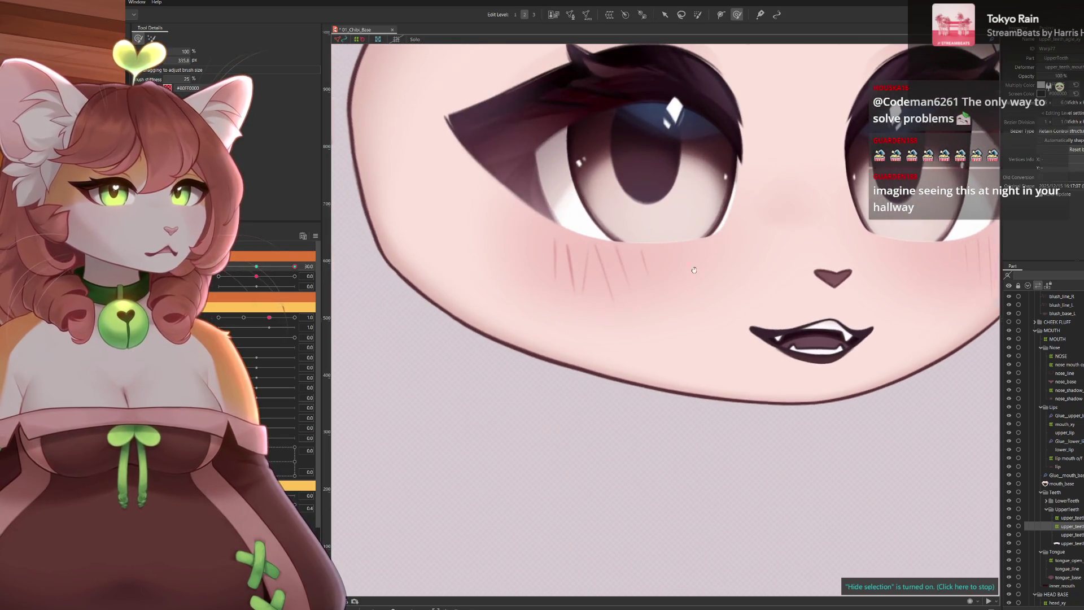
scroll(399, 279, down, 2)
scroll(660, 271, up, 3)
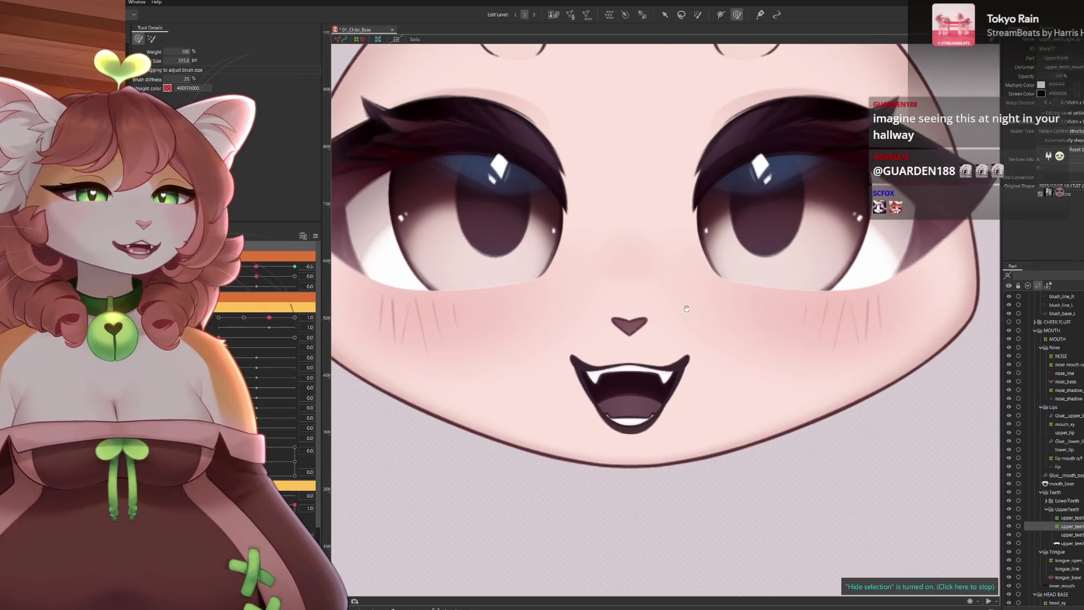
scroll(712, 310, up, 2)
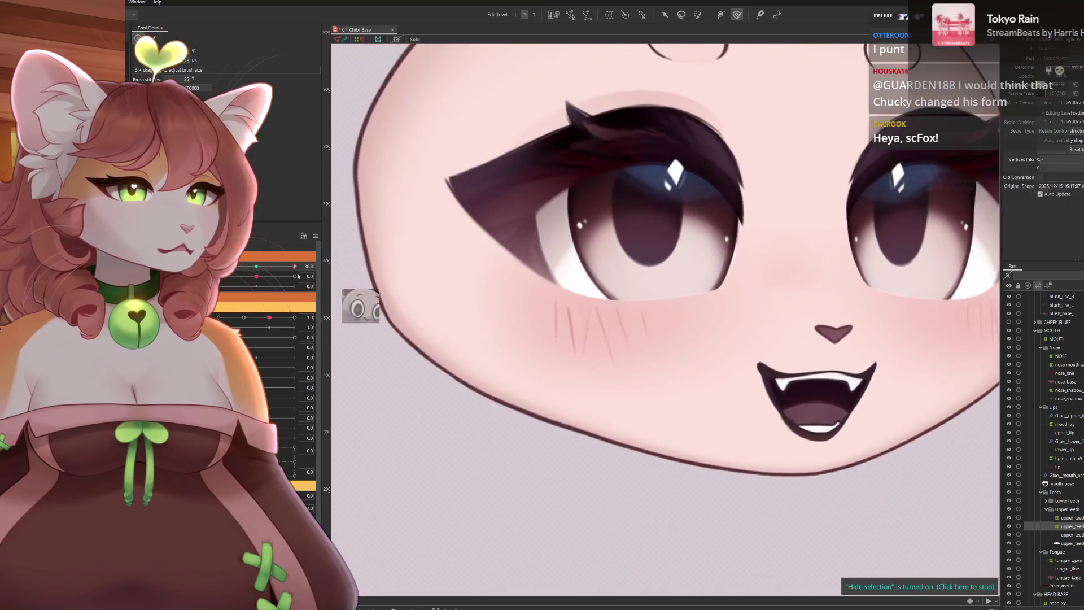
scroll(464, 345, down, 3)
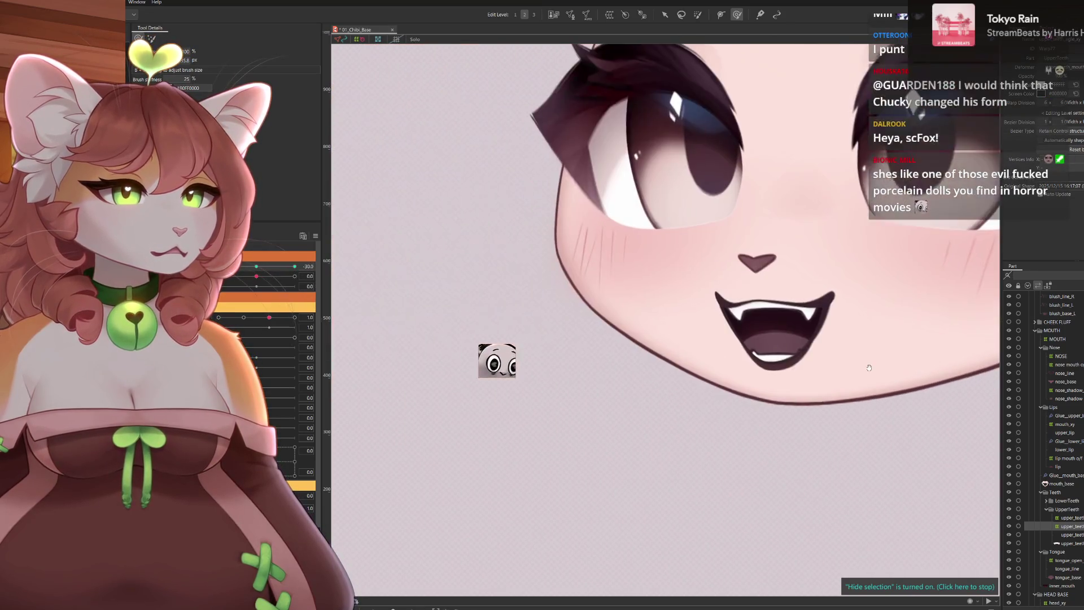
drag(687, 336, 631, 338)
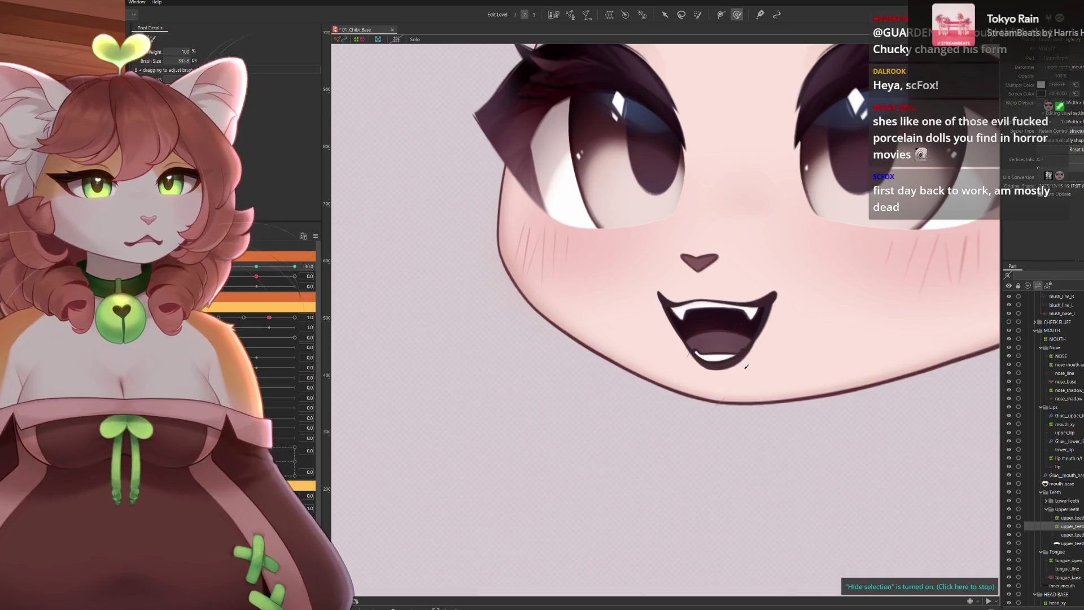
drag(640, 339, 585, 331)
scroll(428, 118, up, 2)
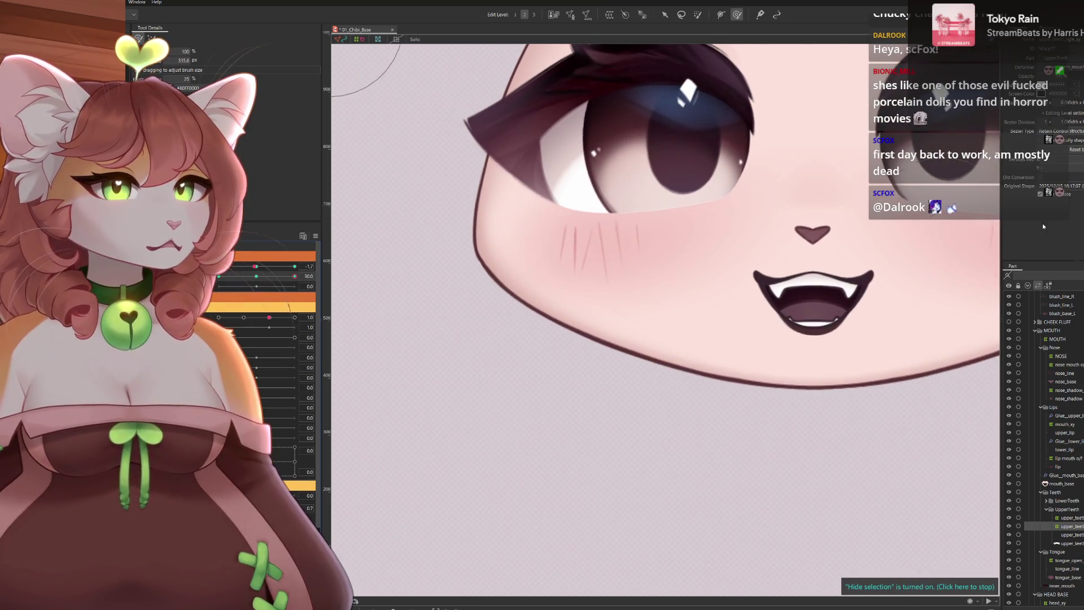
scroll(763, 339, up, 2)
scroll(763, 339, up, 2)
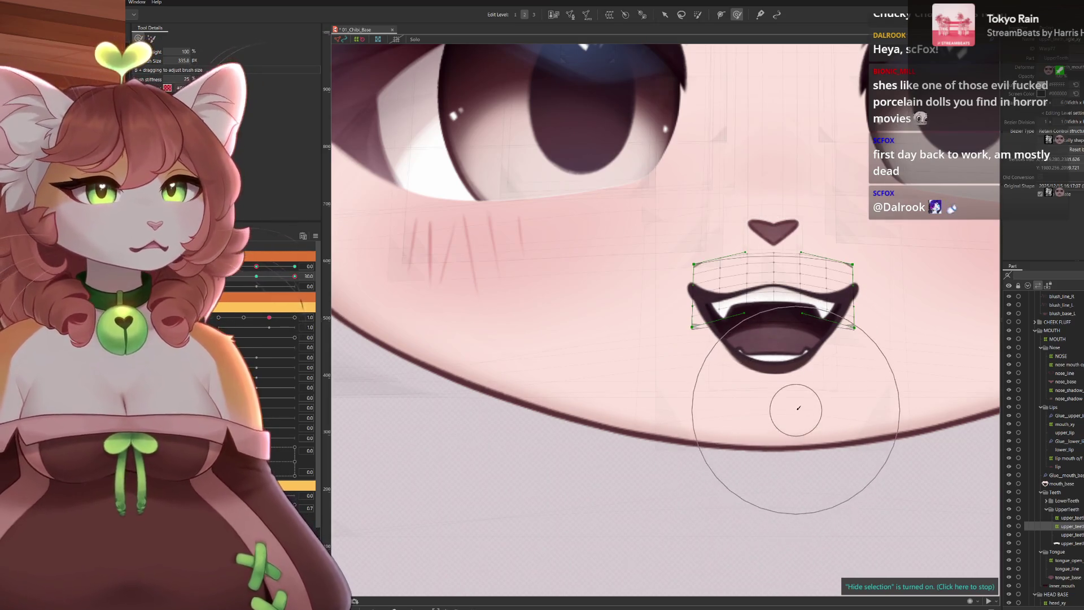
drag(796, 408, 752, 396)
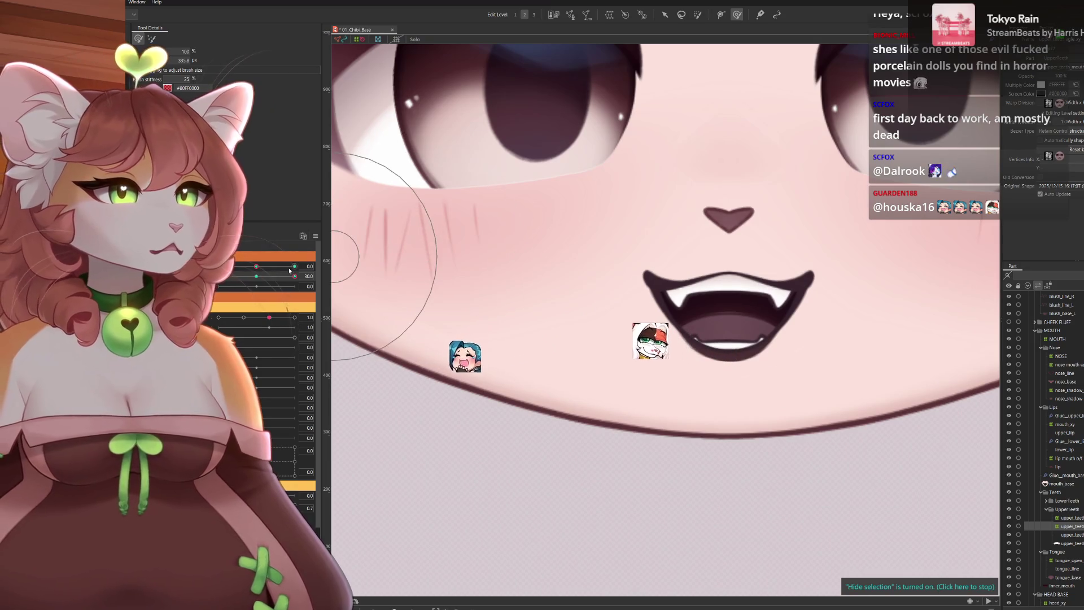
scroll(675, 328, up, 3)
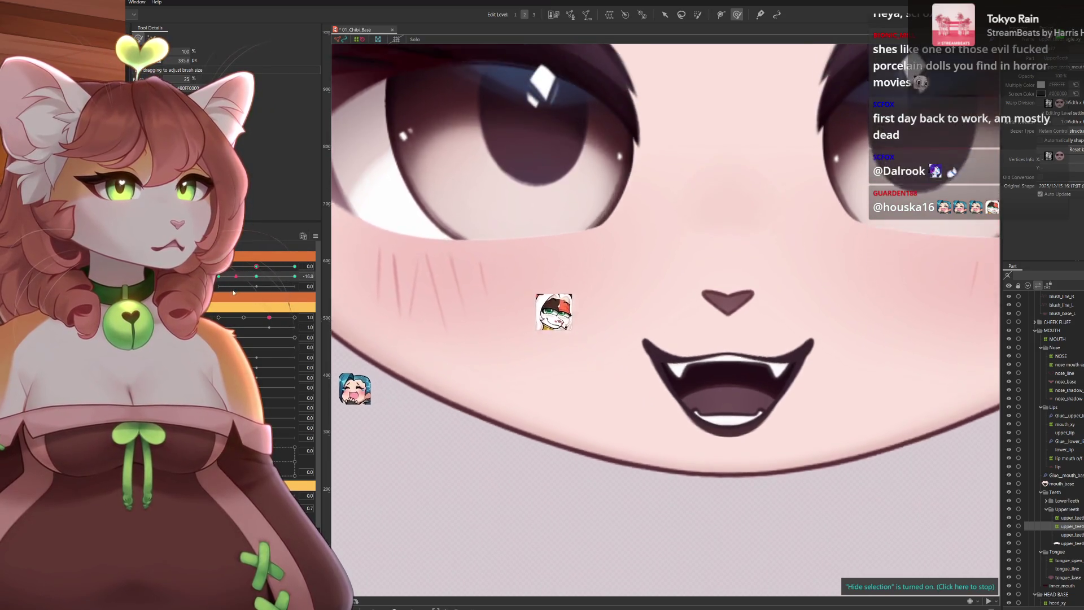
scroll(675, 328, down, 2)
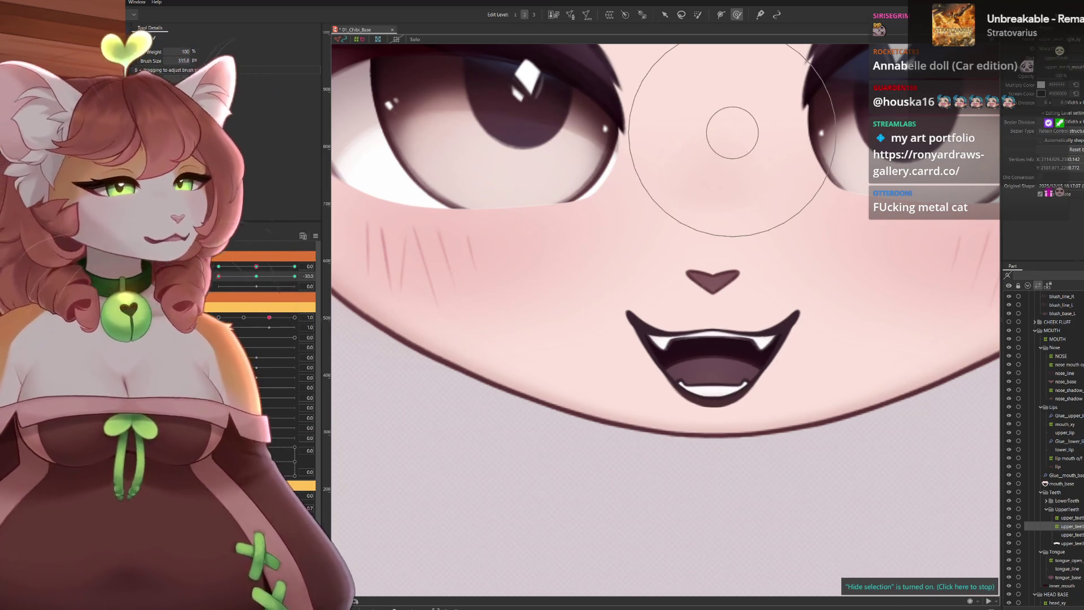
scroll(334, 299, down, 3)
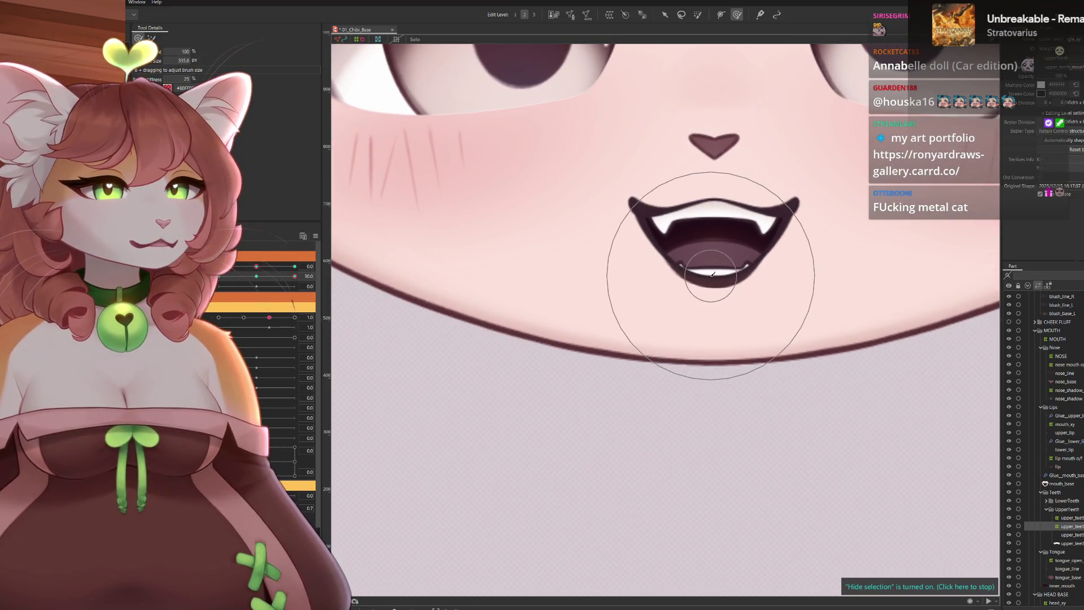
Select the mouth warp deformer, show the grid, undo a stray brush push and shrink the brush
click(695, 280)
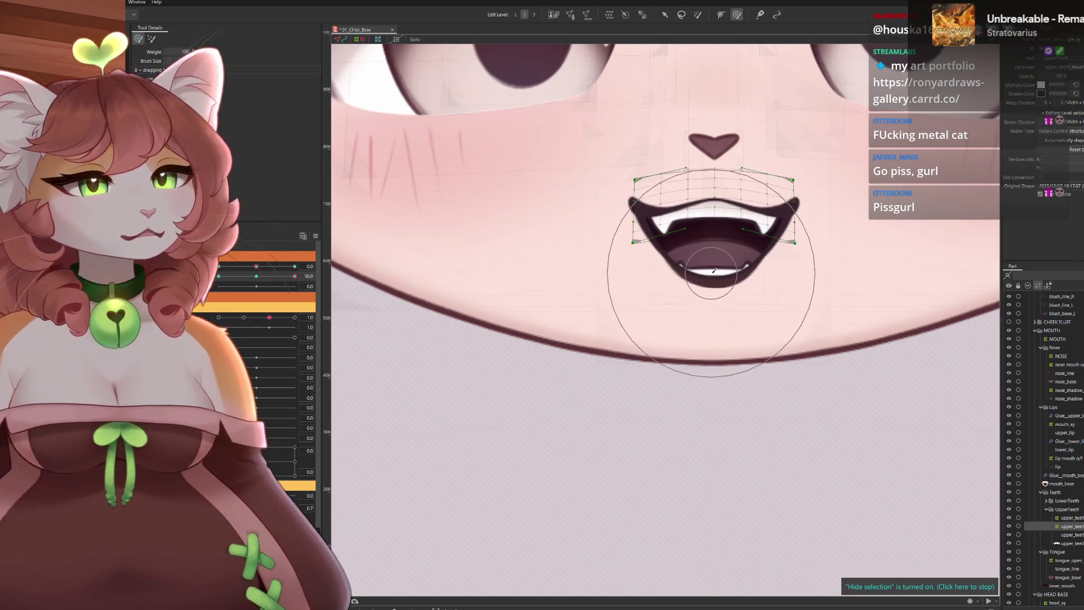
click(395, 40)
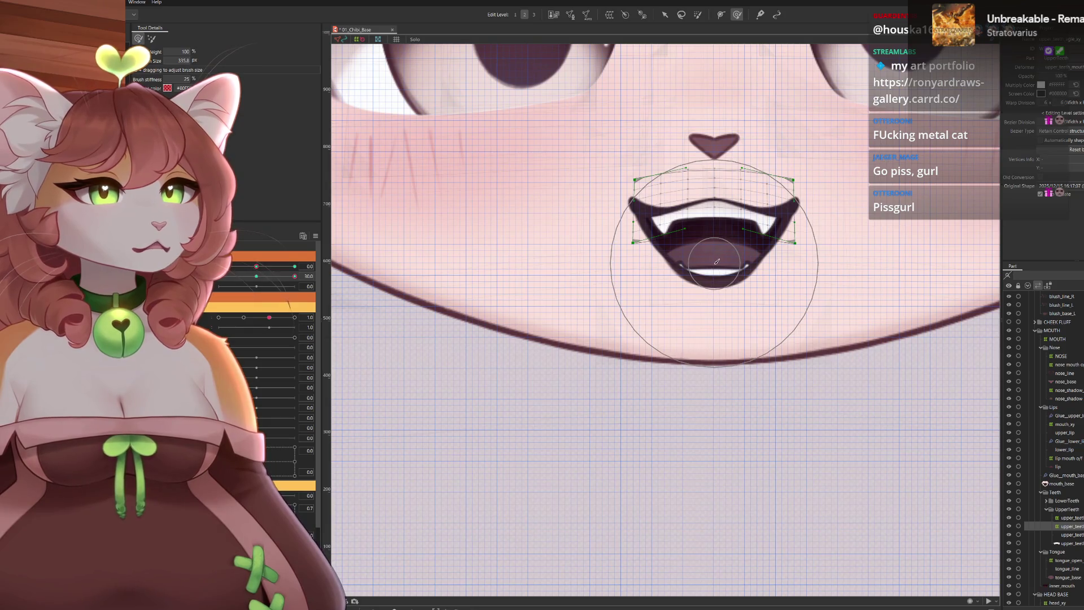
drag(715, 261, 719, 258)
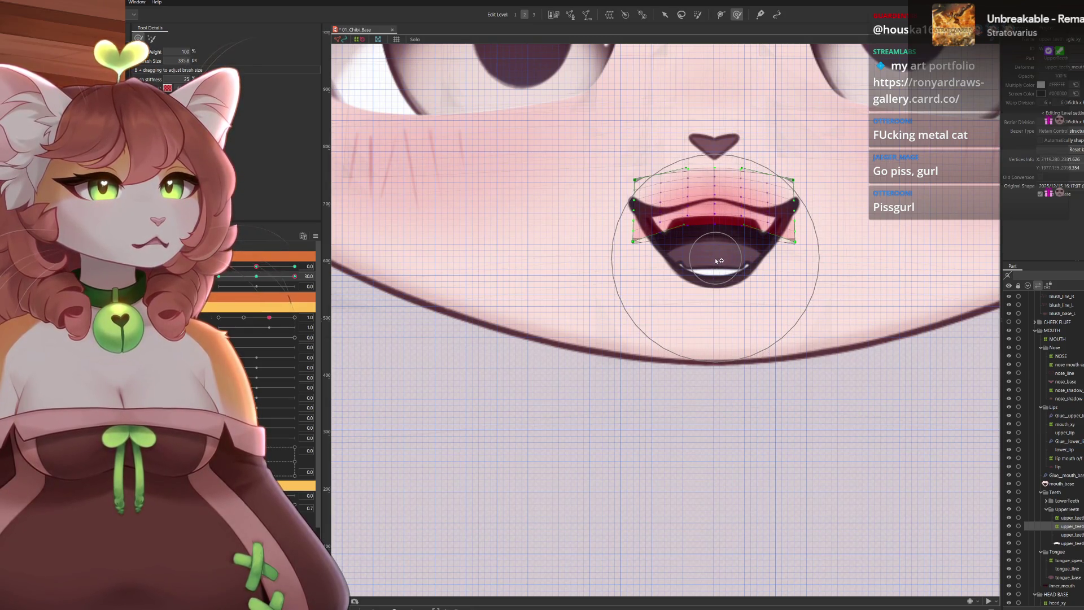
key(ctrl+z)
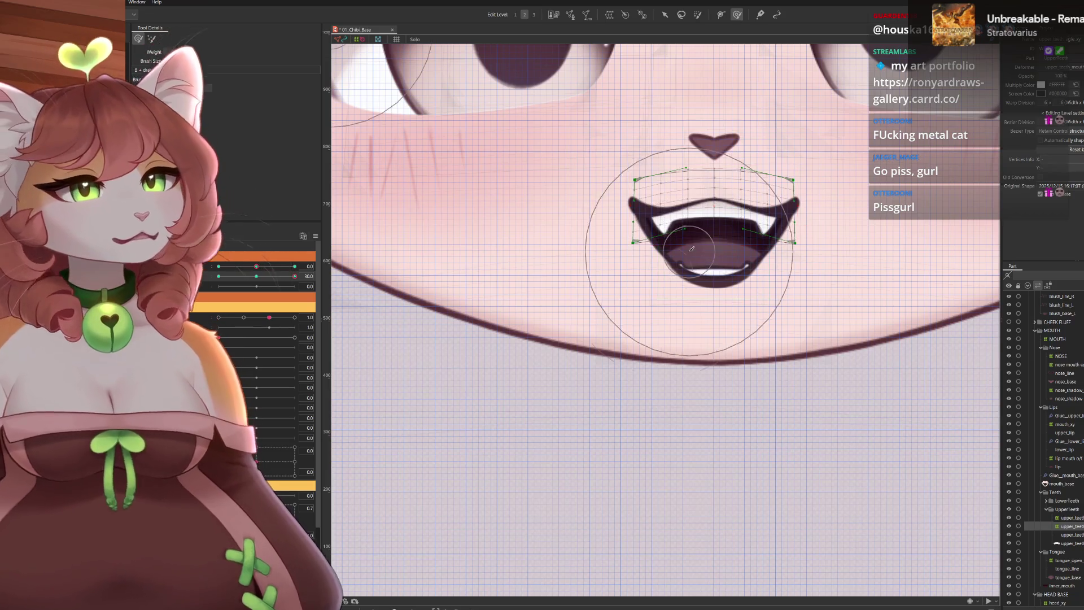
drag(634, 242, 635, 217)
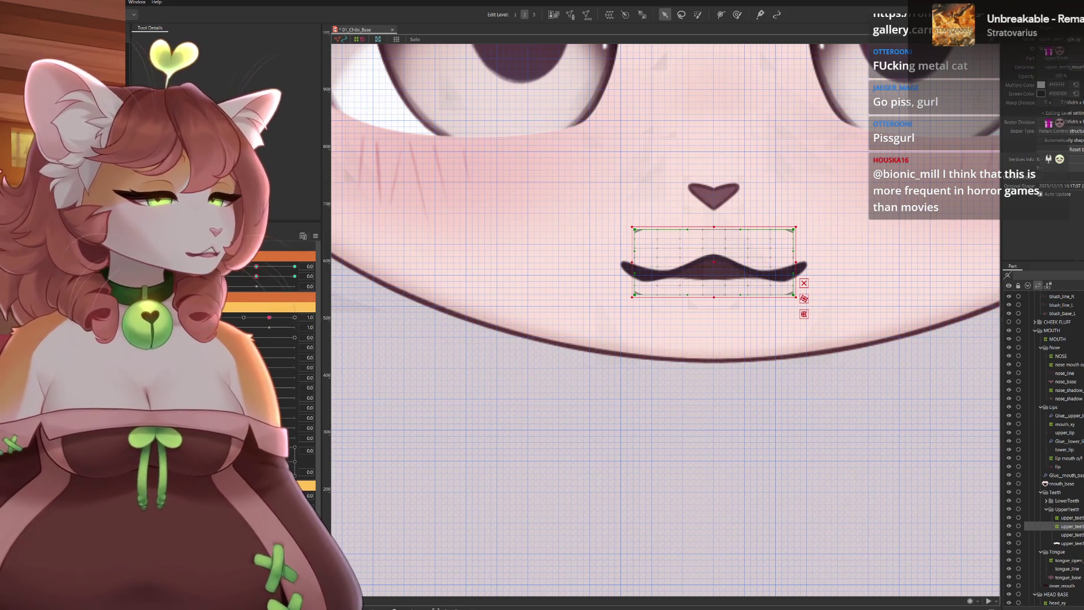
With the deform brush active, set mouth open and form parameters to the wide fanged pose
click(737, 16)
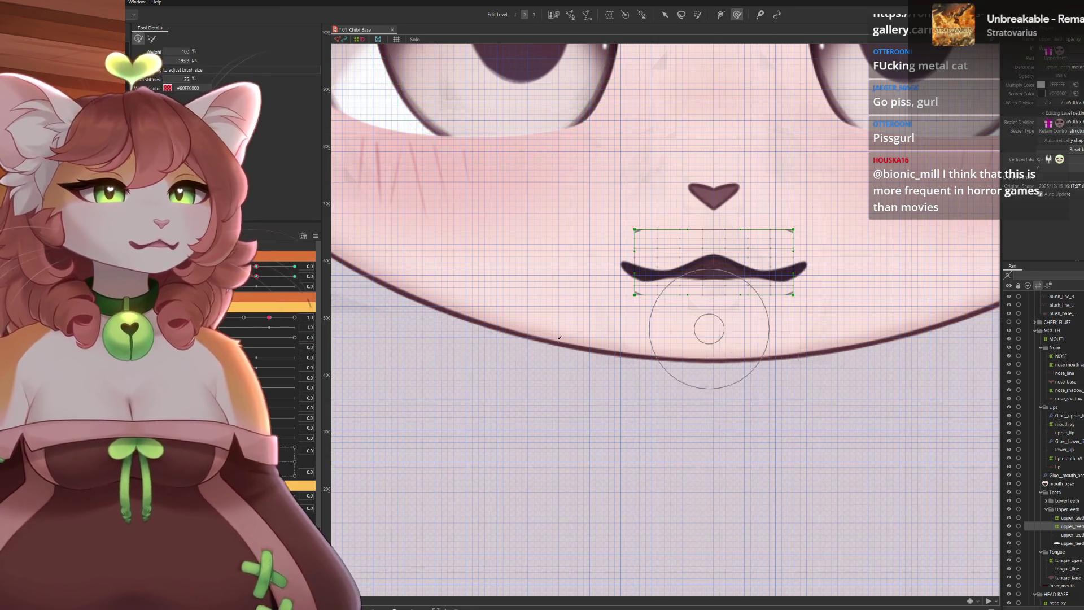
mouse_move(271, 266)
mouse_down()
mouse_move(252, 258)
mouse_move(267, 291)
mouse_up()
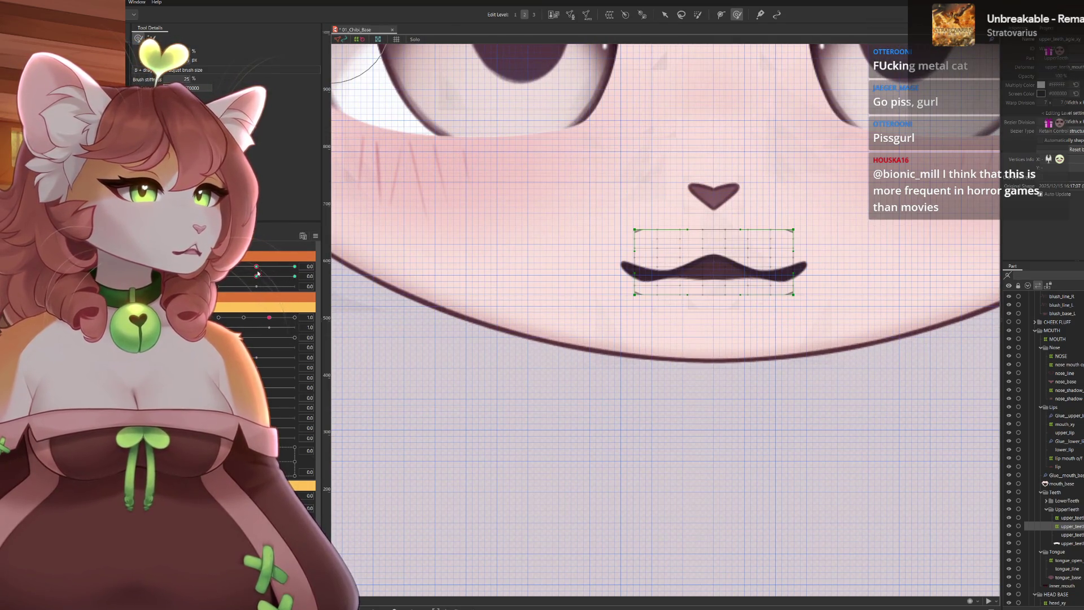
mouse_move(257, 276)
mouse_down()
mouse_move(292, 276)
mouse_move(257, 270)
mouse_up()
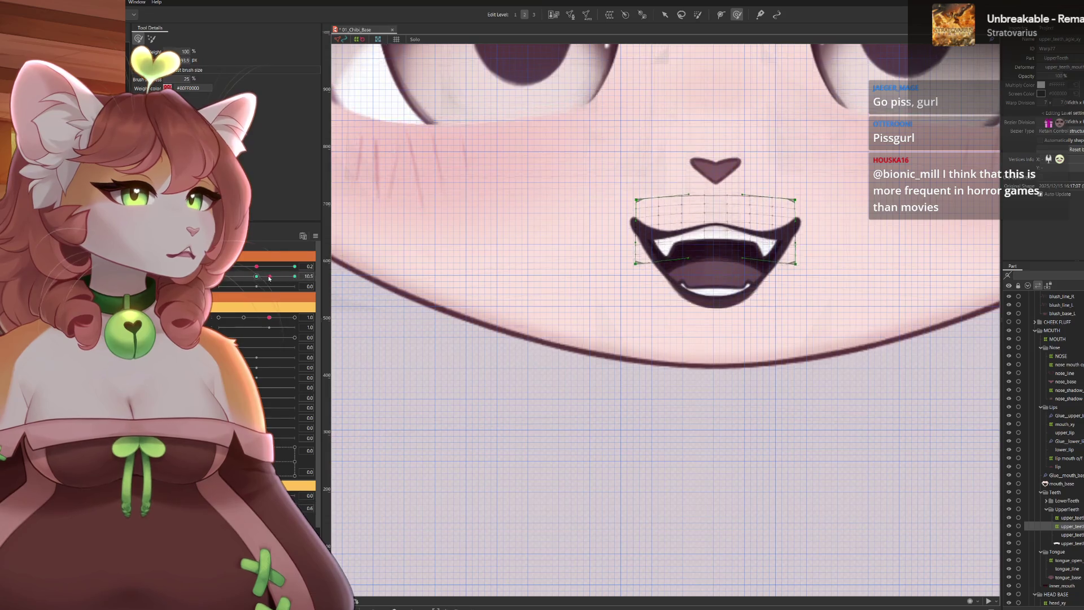
drag(285, 281, 292, 276)
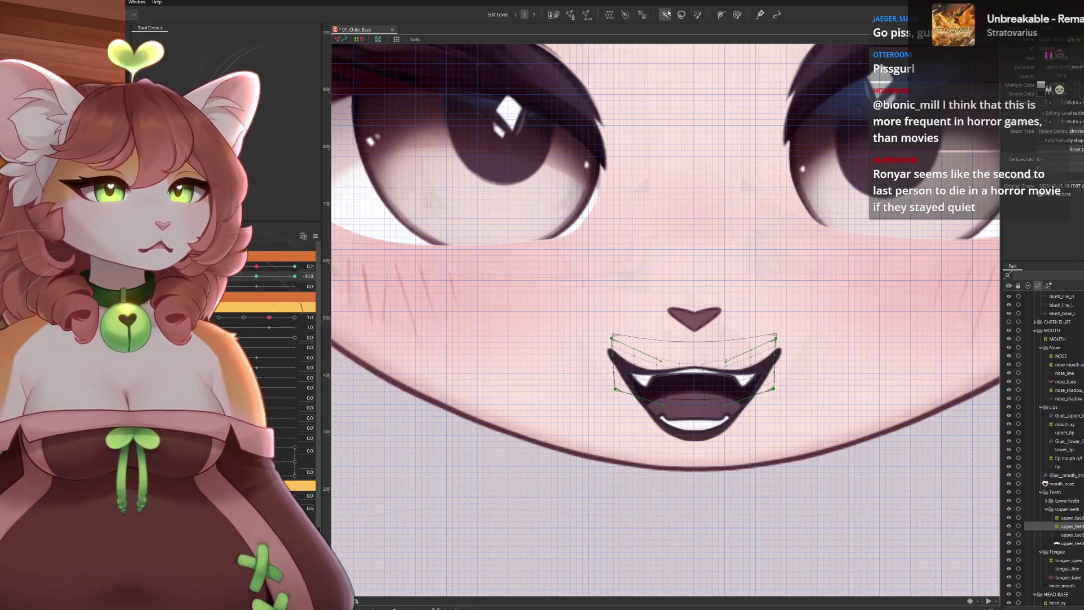
Select the mouth art mesh with the deform brush and sweep mouth parameters to check the warp
click(630, 352)
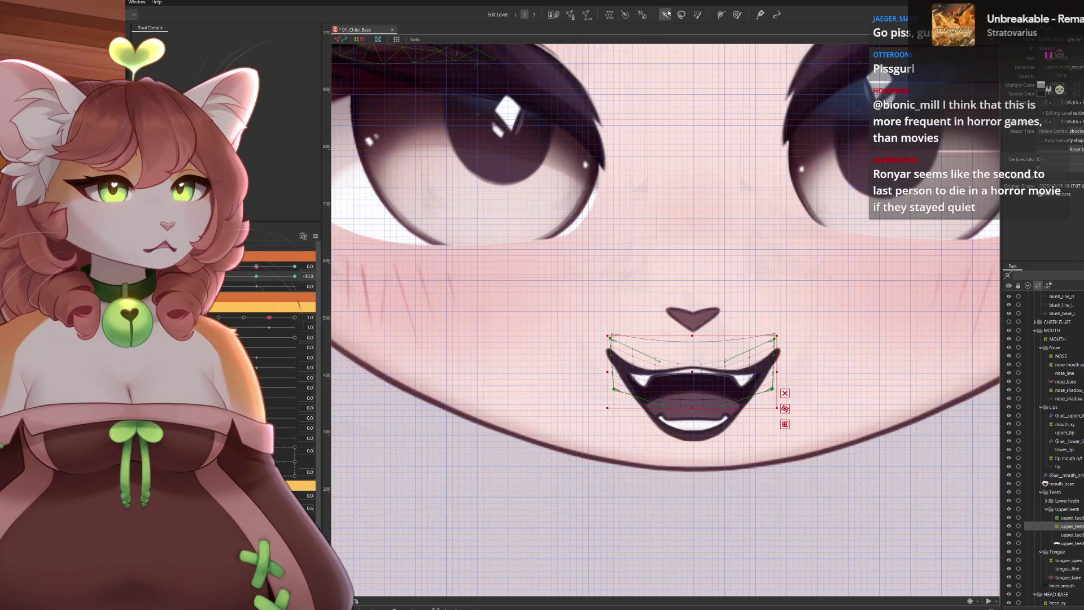
scroll(718, 438, up, 2)
click(738, 16)
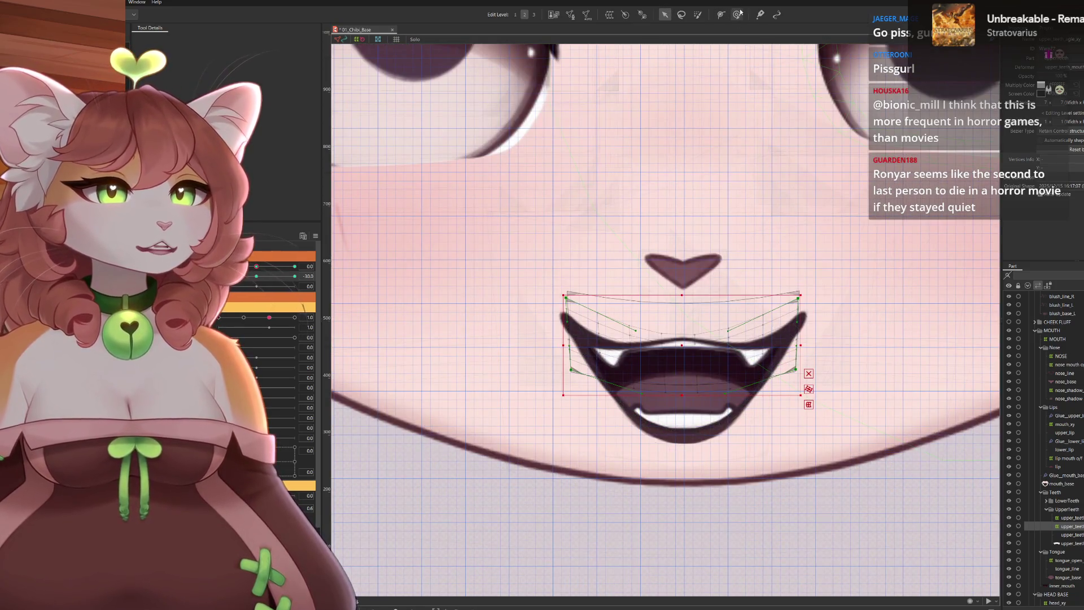
click(678, 336)
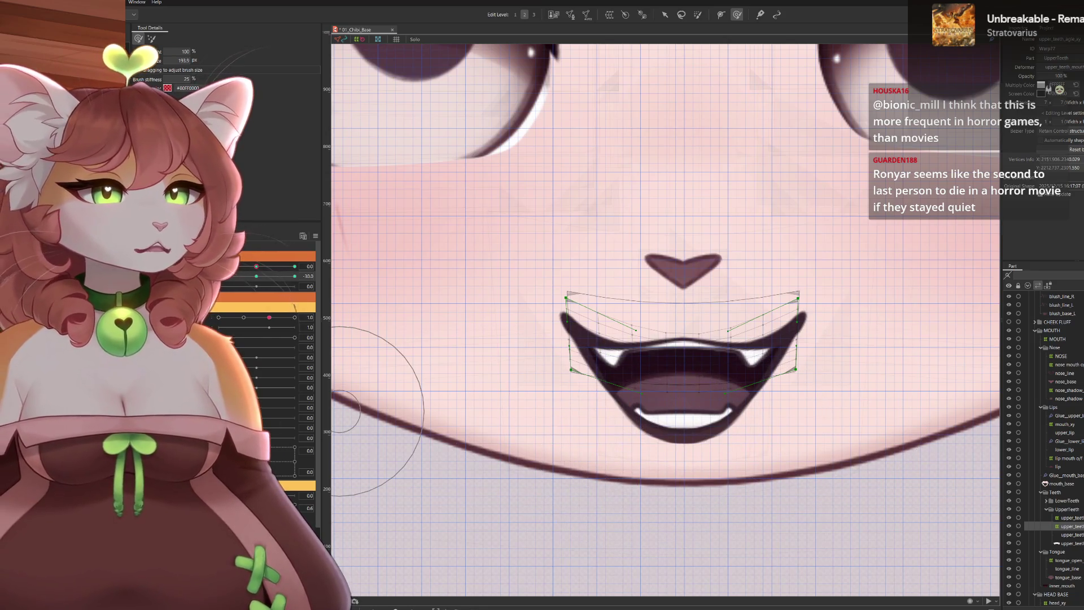
mouse_move(231, 281)
mouse_down()
mouse_move(247, 290)
mouse_move(240, 283)
mouse_up()
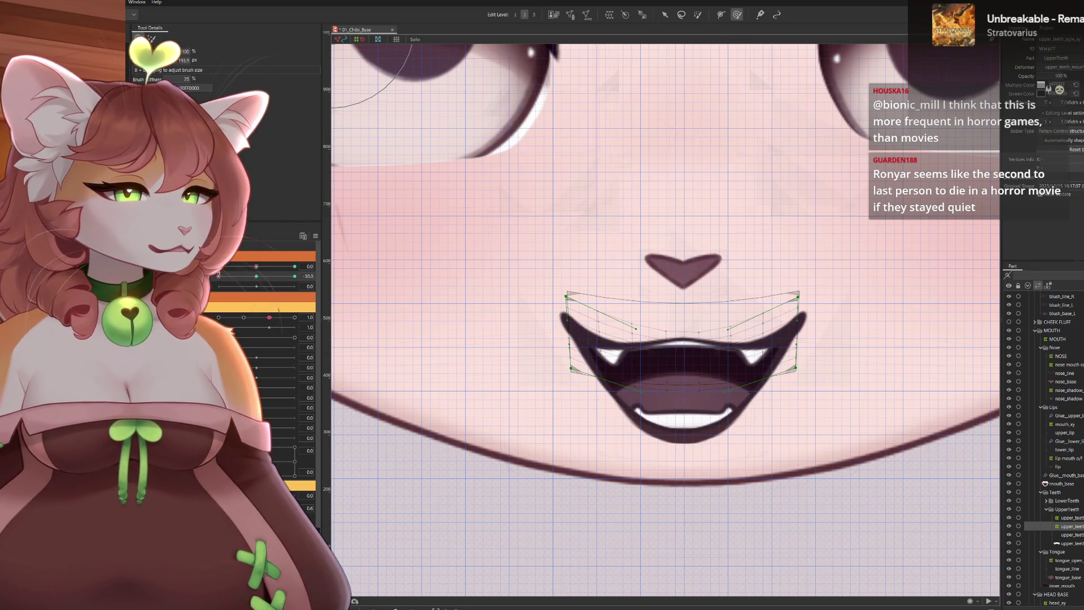
mouse_move(232, 276)
mouse_down()
mouse_move(334, 285)
mouse_move(218, 277)
mouse_move(293, 471)
mouse_up()
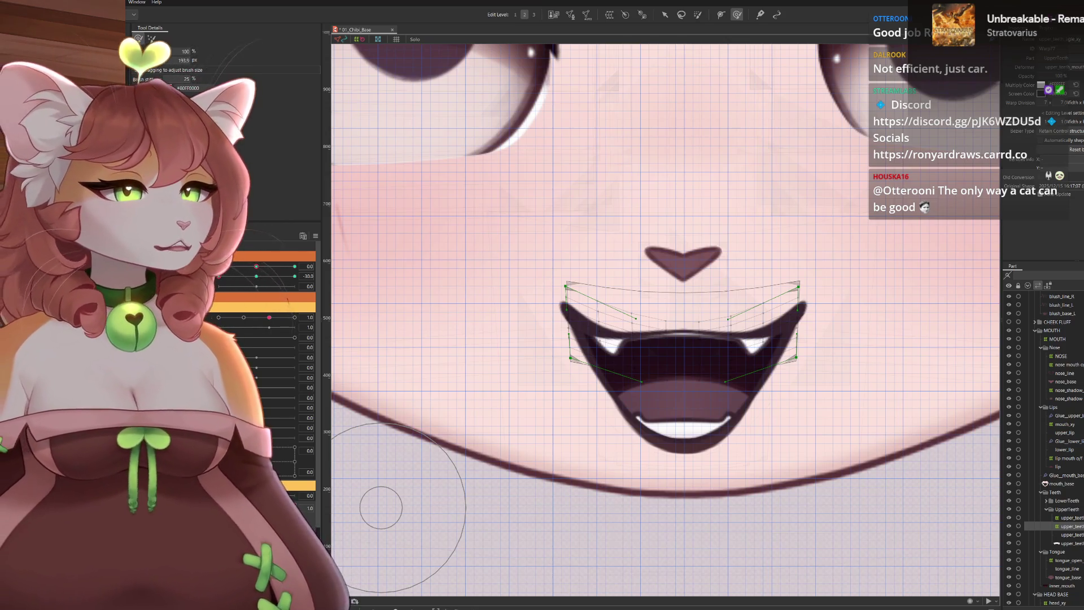
scroll(694, 255, down, 5)
scroll(678, 373, up, 2)
scroll(694, 436, up, 2)
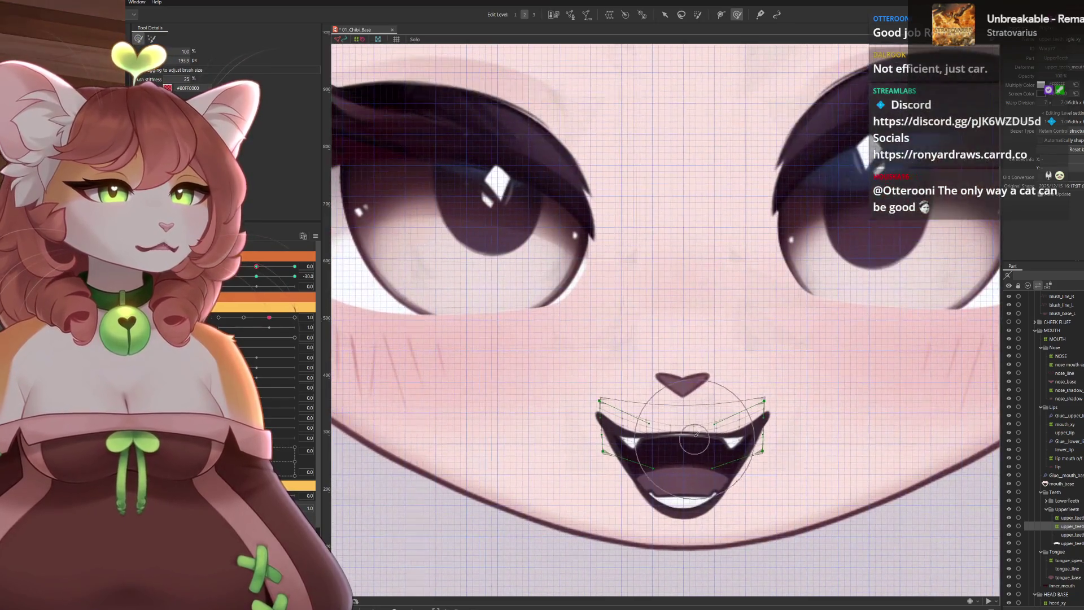
scroll(705, 384, down, 1)
scroll(685, 278, down, 1)
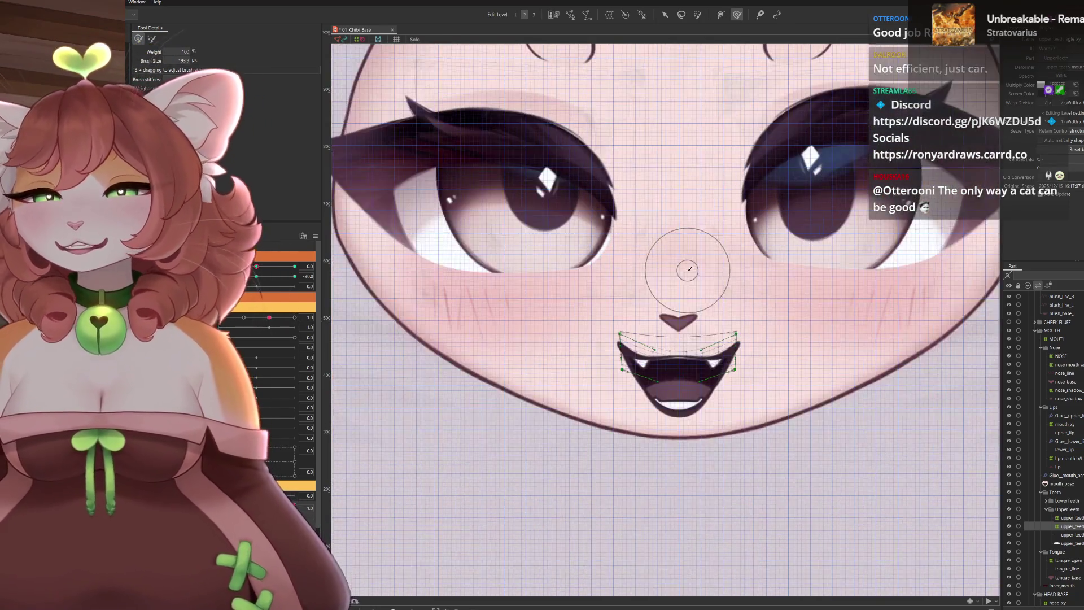
scroll(643, 298, down, 1)
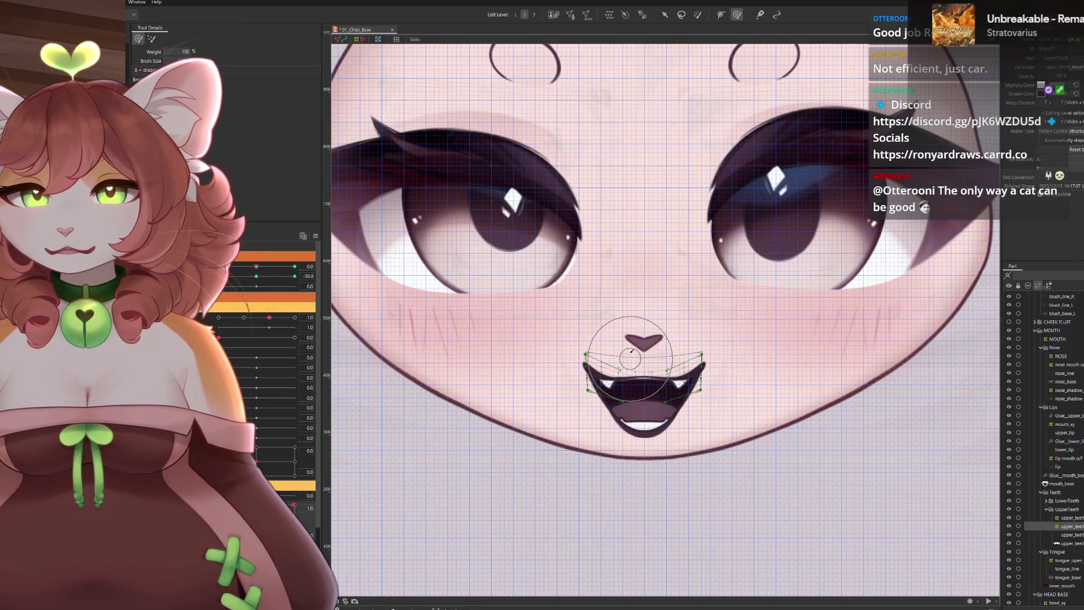
Turn the head via angle parameters to check the mouth, then reset parameters to default
mouse_move(256, 267)
mouse_down()
mouse_move(287, 272)
mouse_move(257, 276)
mouse_up()
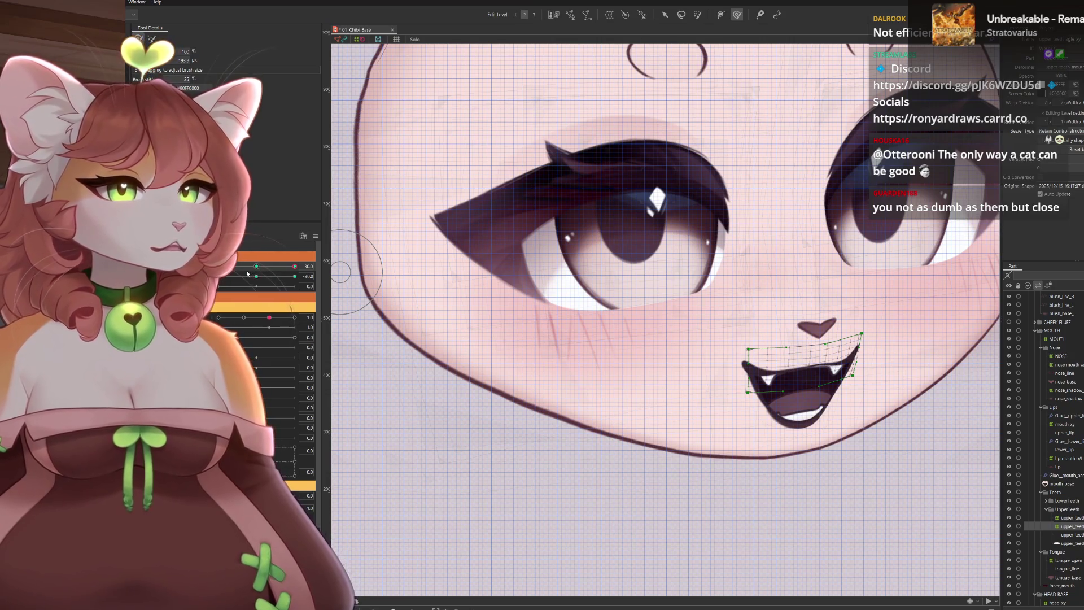
drag(255, 272, 293, 276)
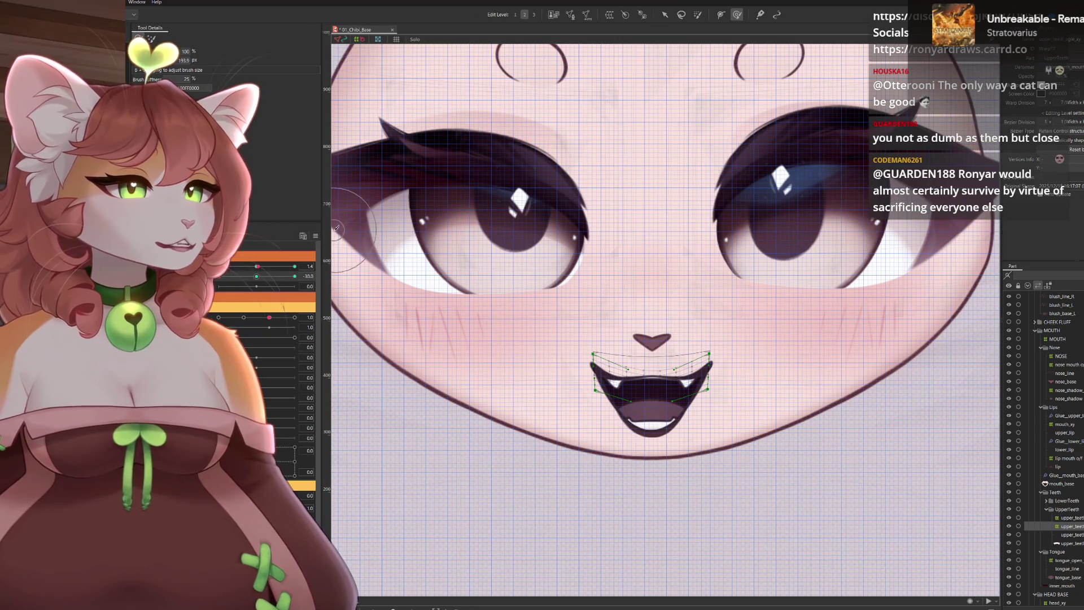
click(315, 237)
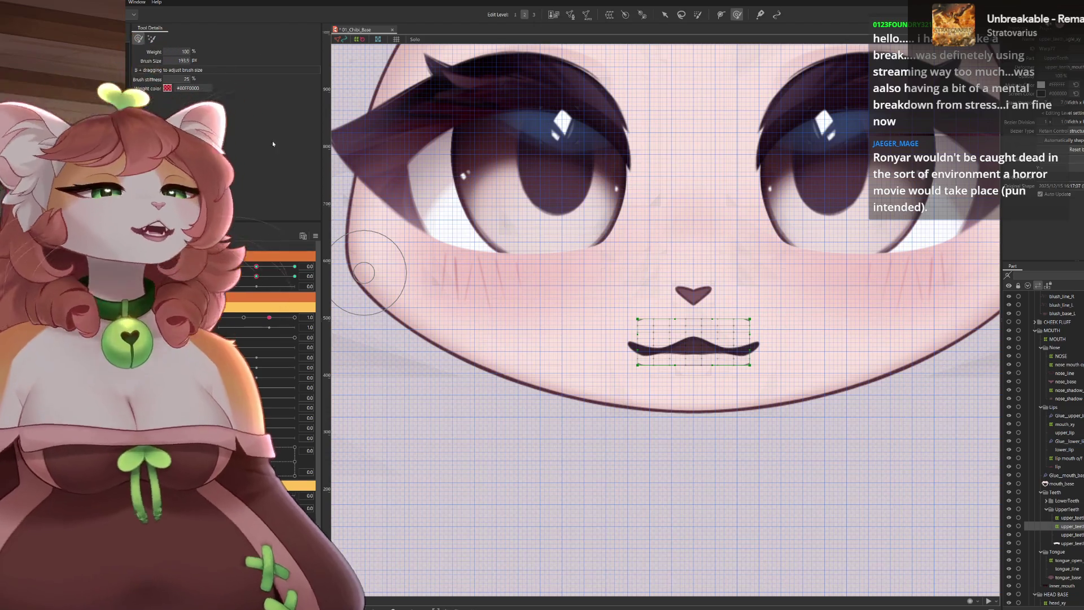
Hide the grid with Ctrl+G and pull the closed upper lip's middle downward
key(ctrl+g)
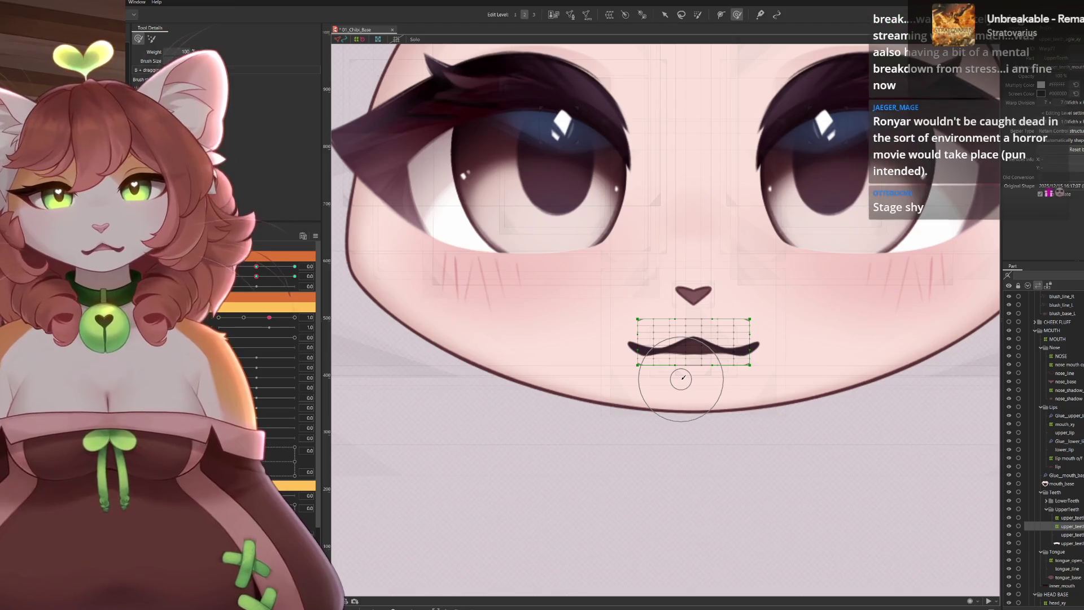
drag(681, 378, 682, 392)
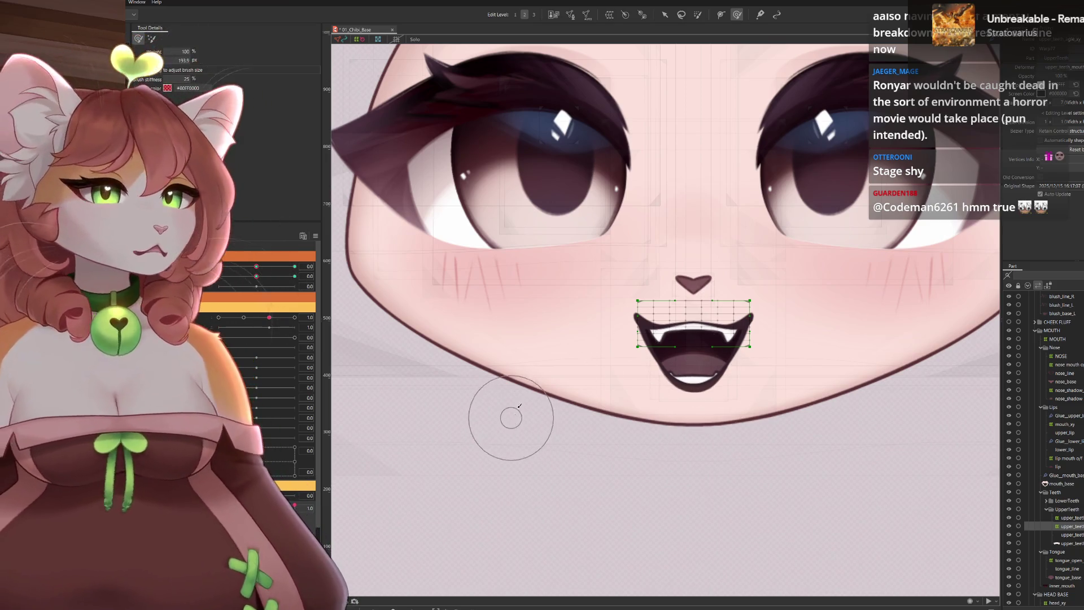
scroll(700, 386, up, 3)
Select the lower lip mesh and hide its selection overlay with Ctrl+H
drag(700, 384, 668, 386)
click(742, 329)
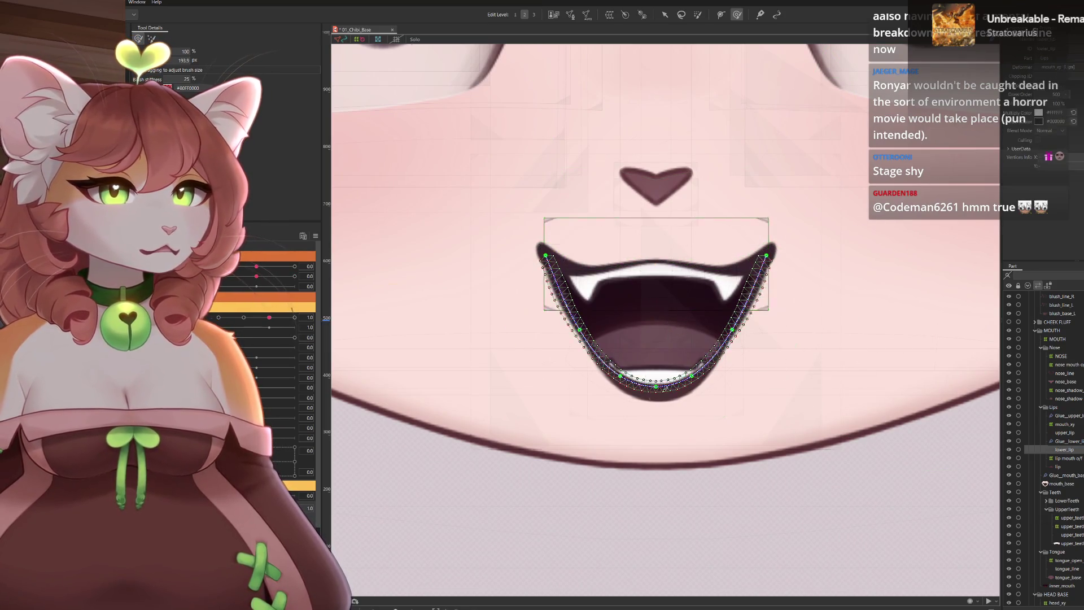
click(585, 360)
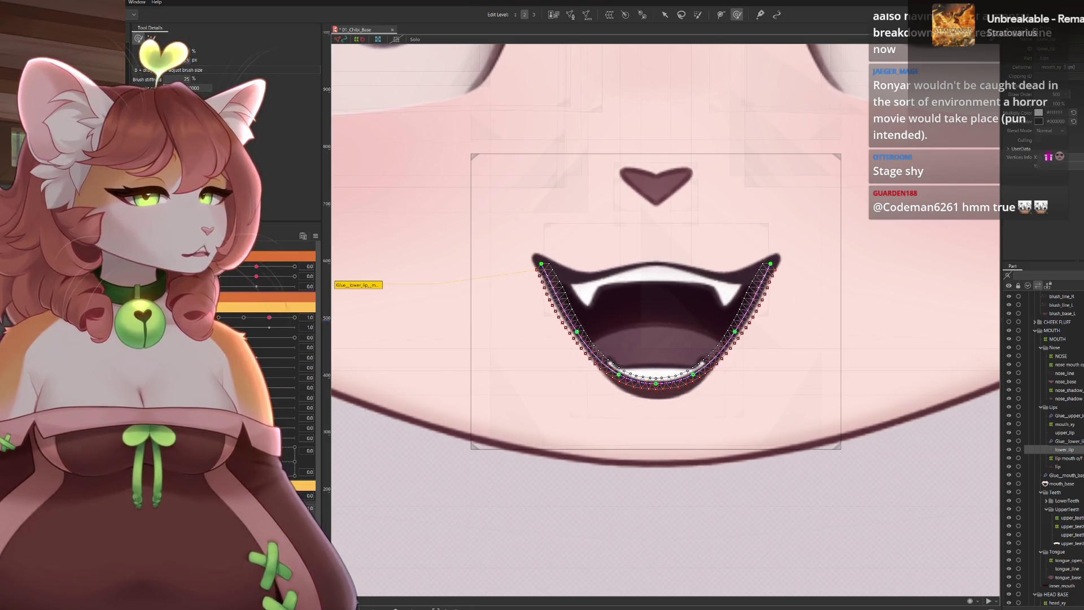
key(ctrl+h)
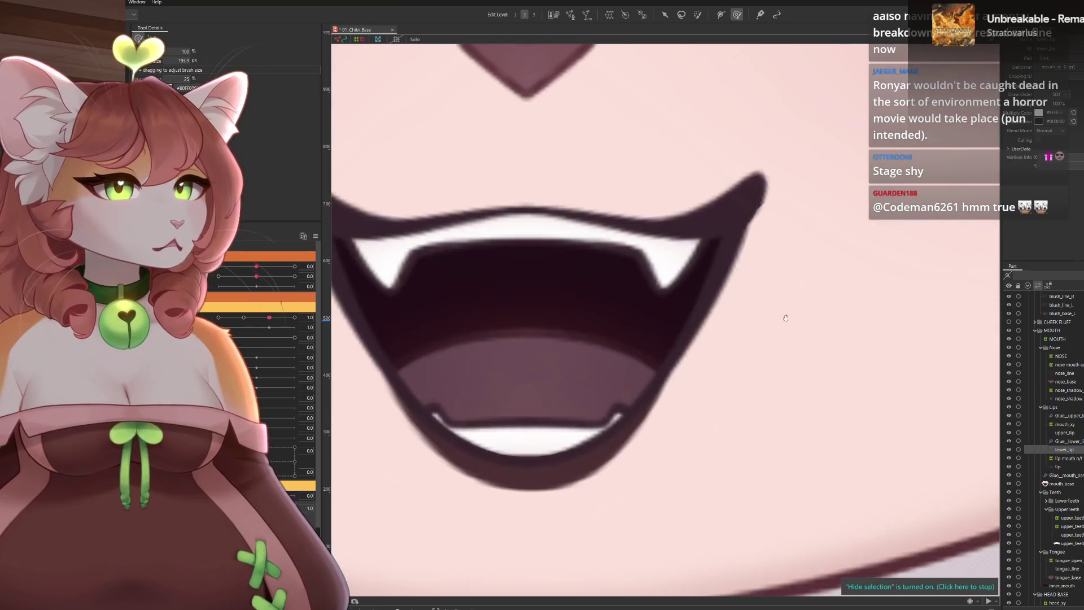
scroll(753, 384, up, 3)
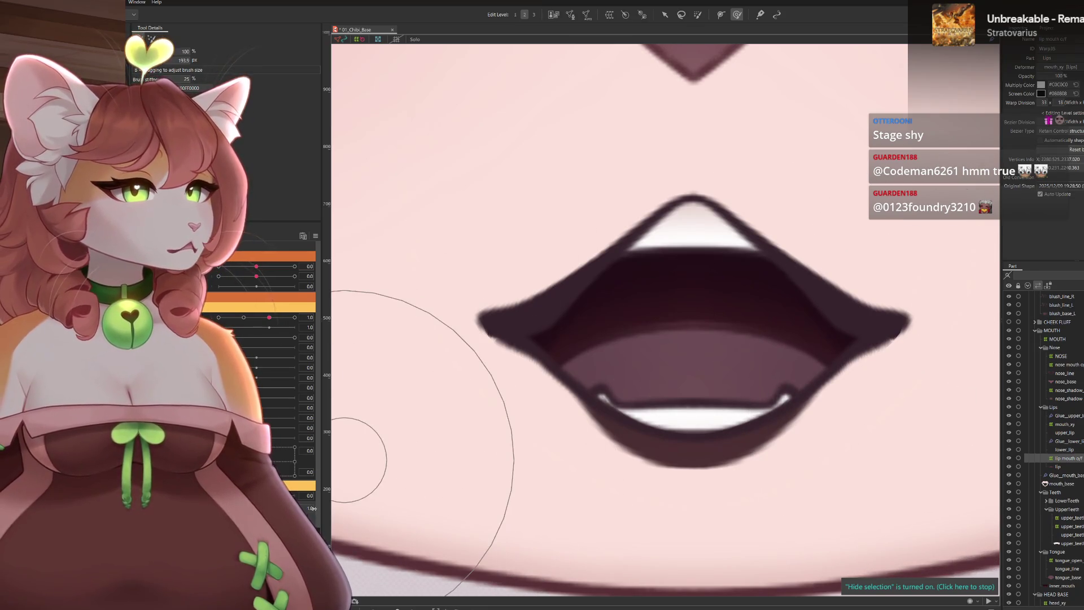
Switch to the wide fanged keyform and raise the mouth-open parameter taller
click(312, 504)
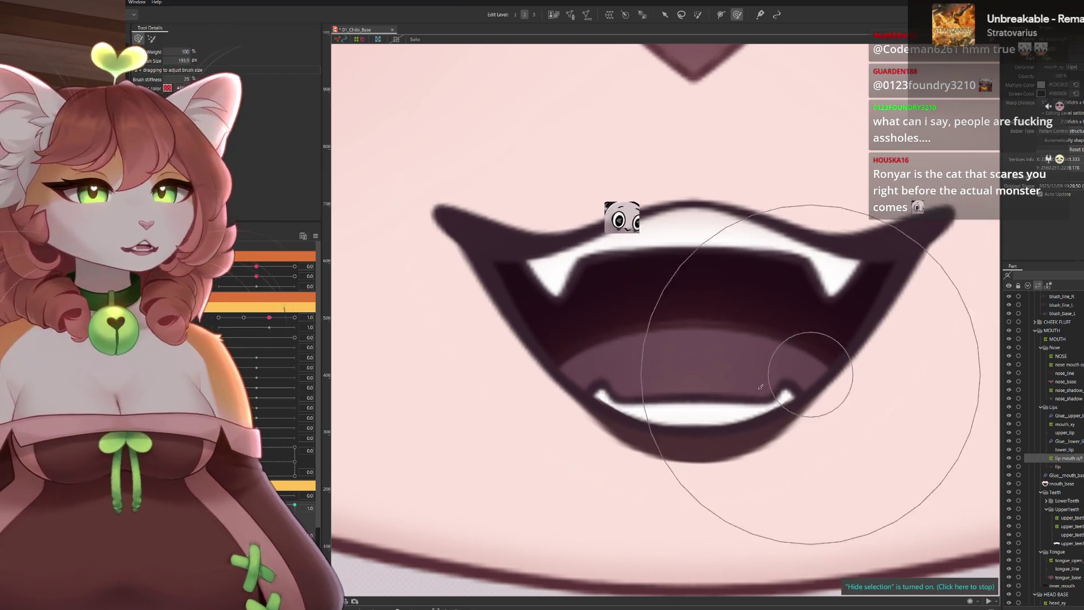
drag(797, 475, 745, 407)
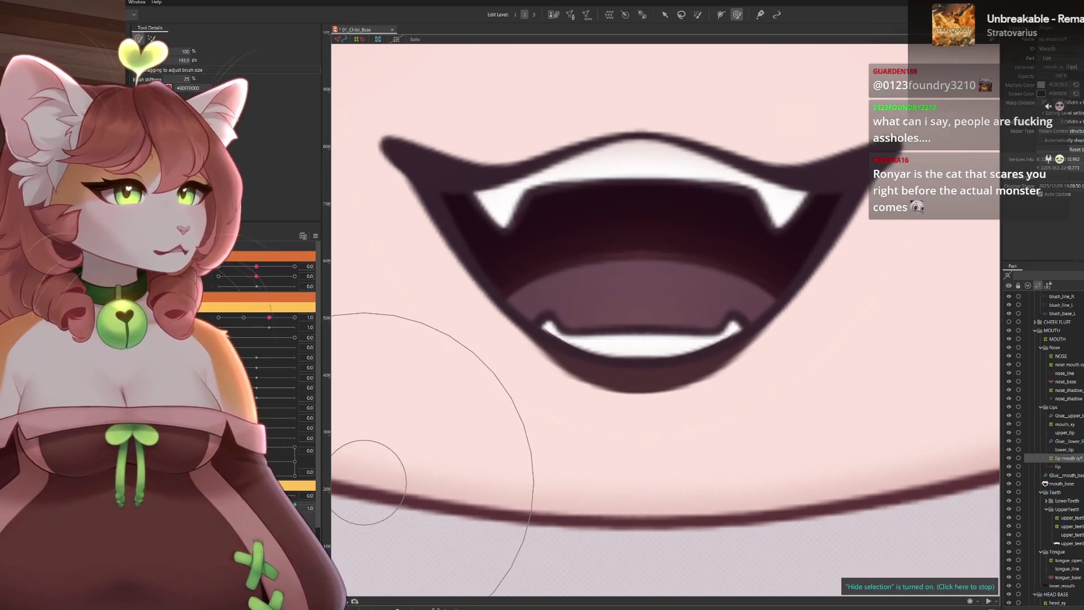
drag(296, 490, 331, 490)
drag(472, 362, 533, 354)
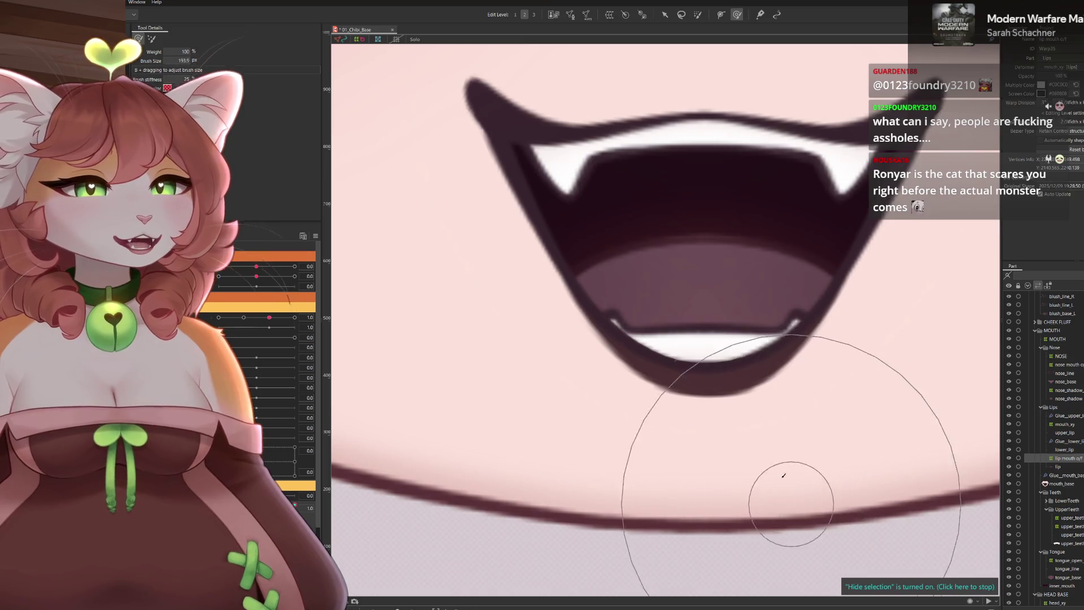
Brush the mouth outline and lower part into a V narrowing toward the chin
drag(784, 419, 745, 339)
drag(714, 192, 756, 225)
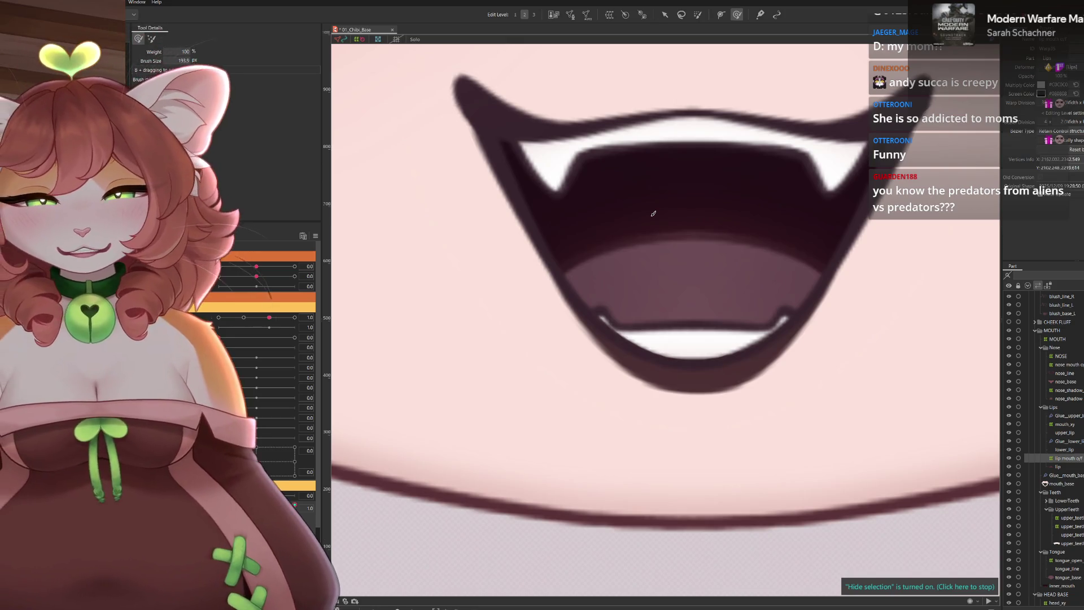
Sculpt the mouth with an enlarged deform brush into a wider, flatter fanged grin and select lower_lip
key(b)
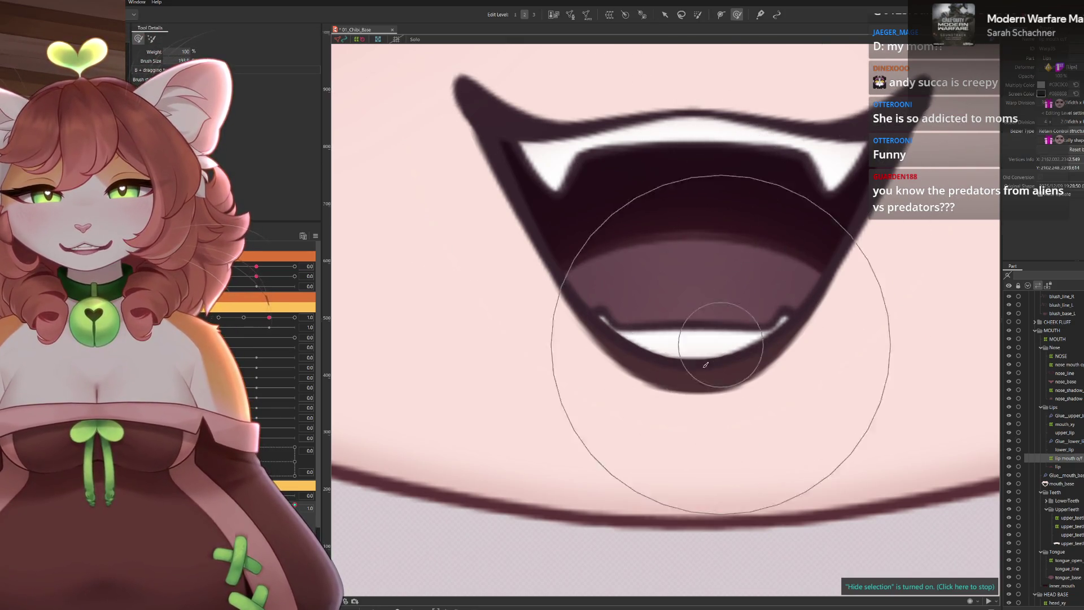
scroll(629, 359, down, 3)
scroll(677, 337, down, 2)
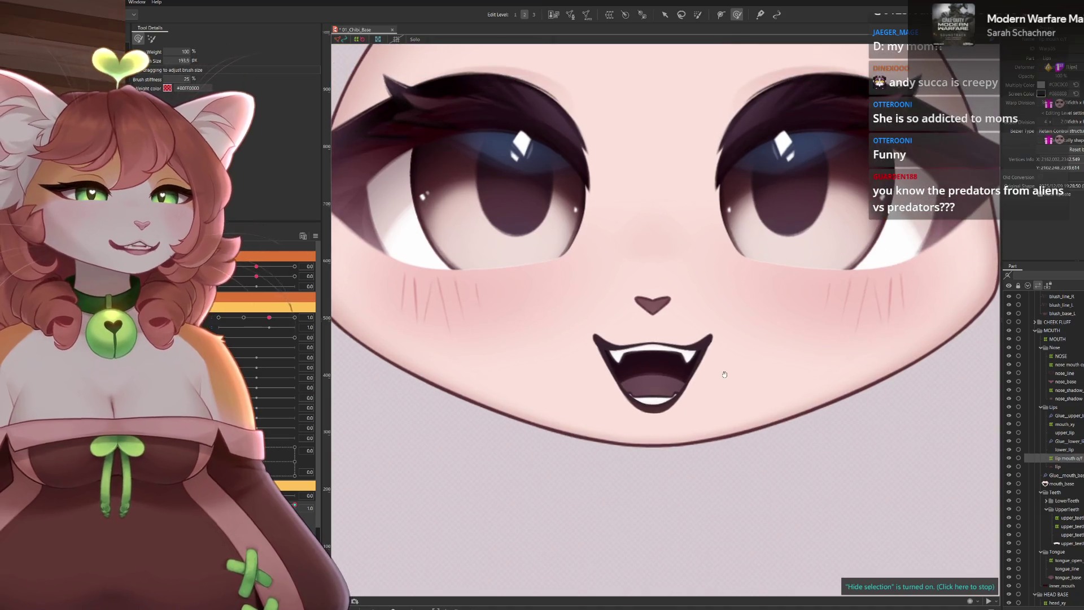
scroll(690, 443, up, 3)
scroll(712, 465, up, 2)
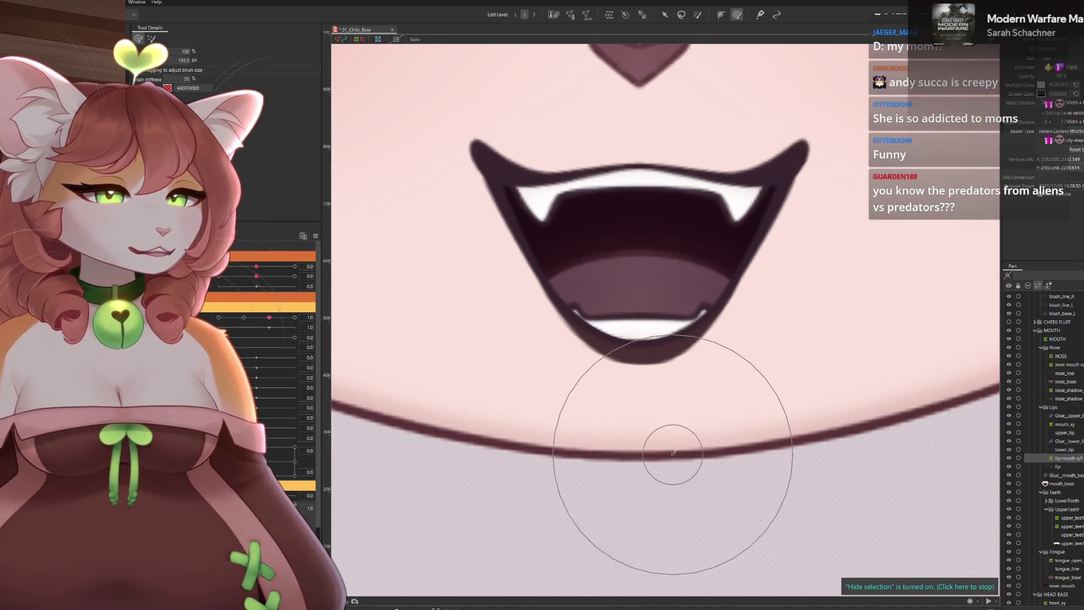
drag(632, 443, 714, 528)
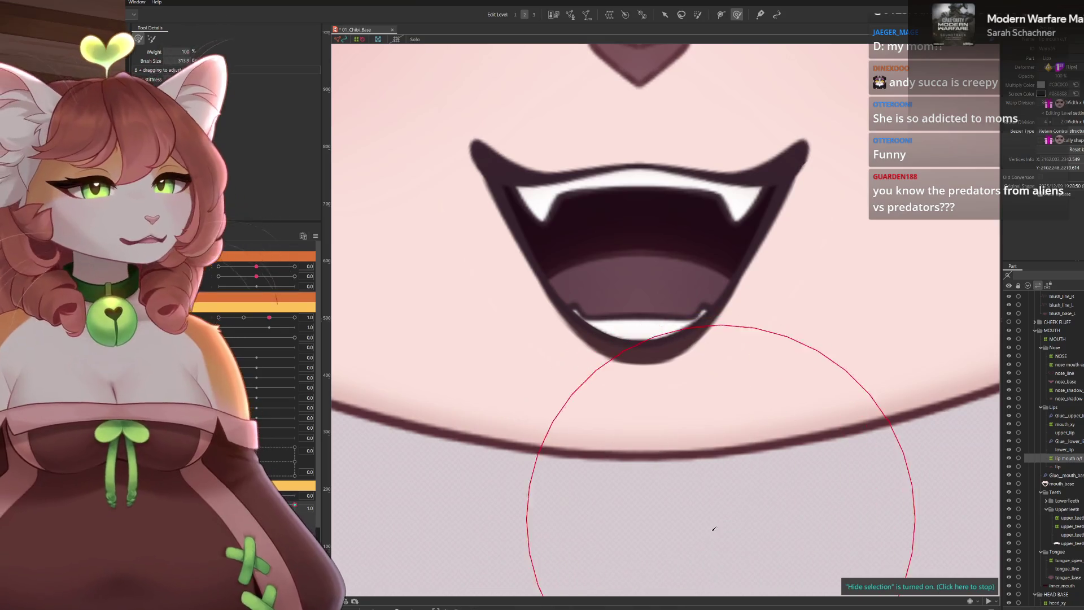
scroll(690, 457, down, 2)
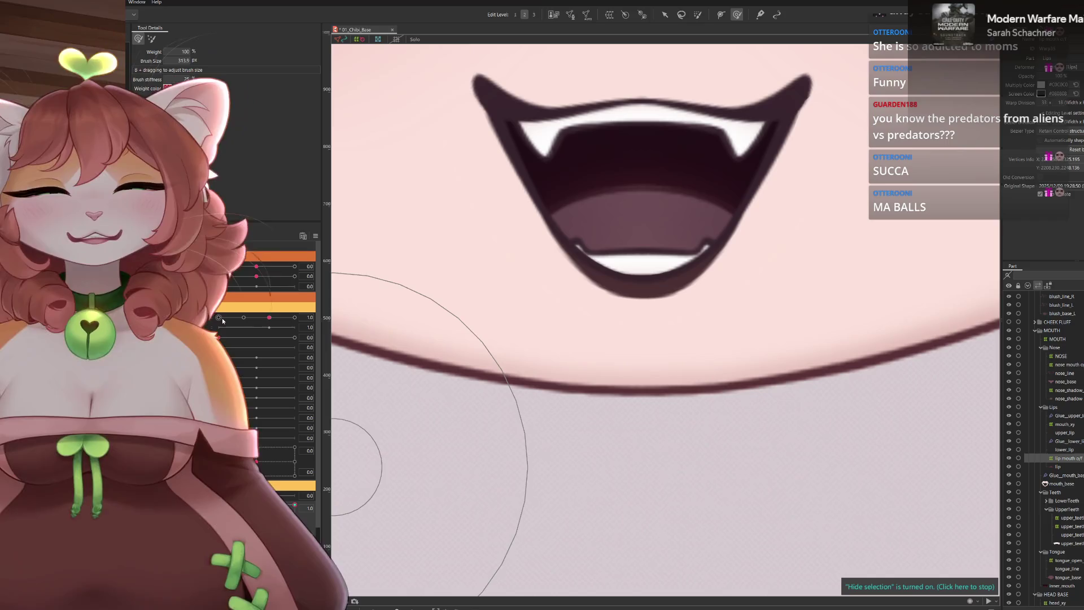
drag(254, 505, 294, 506)
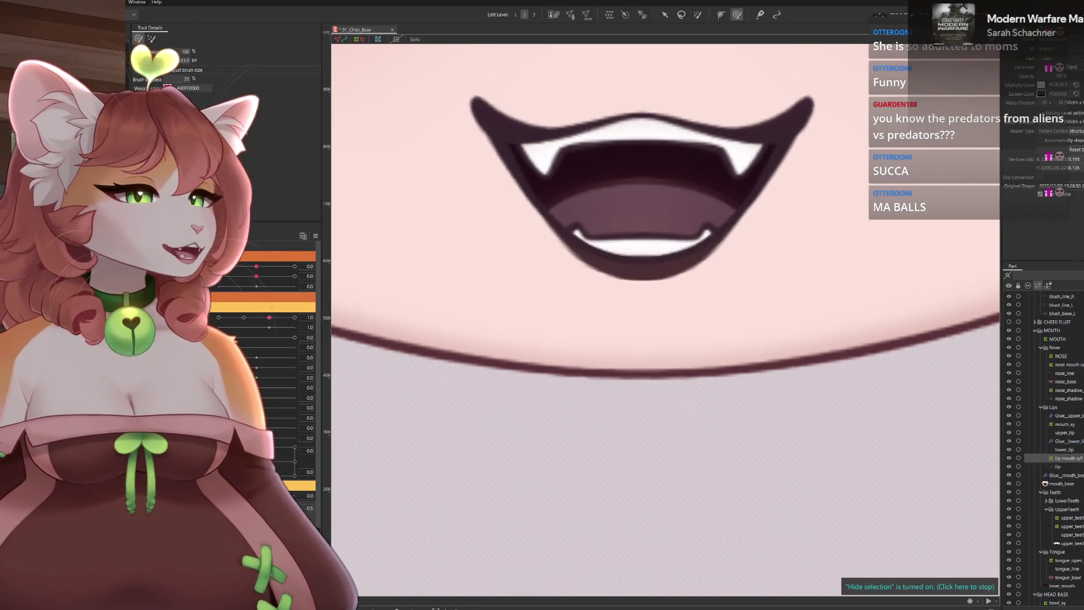
scroll(669, 217, down, 3)
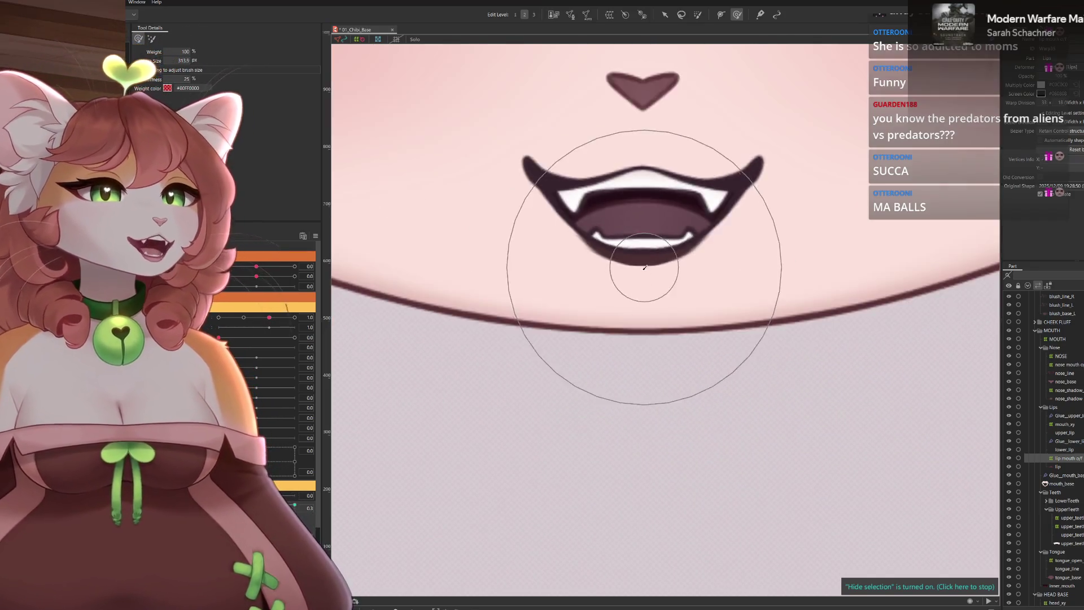
scroll(641, 278, down, 2)
drag(627, 474, 618, 399)
scroll(624, 497, up, 2)
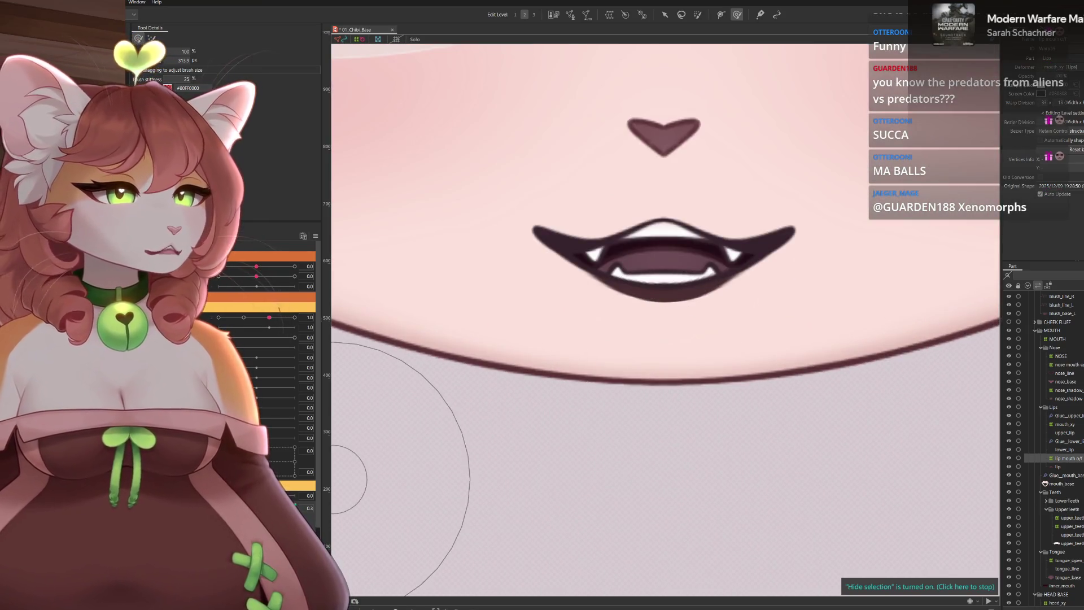
drag(268, 506, 291, 506)
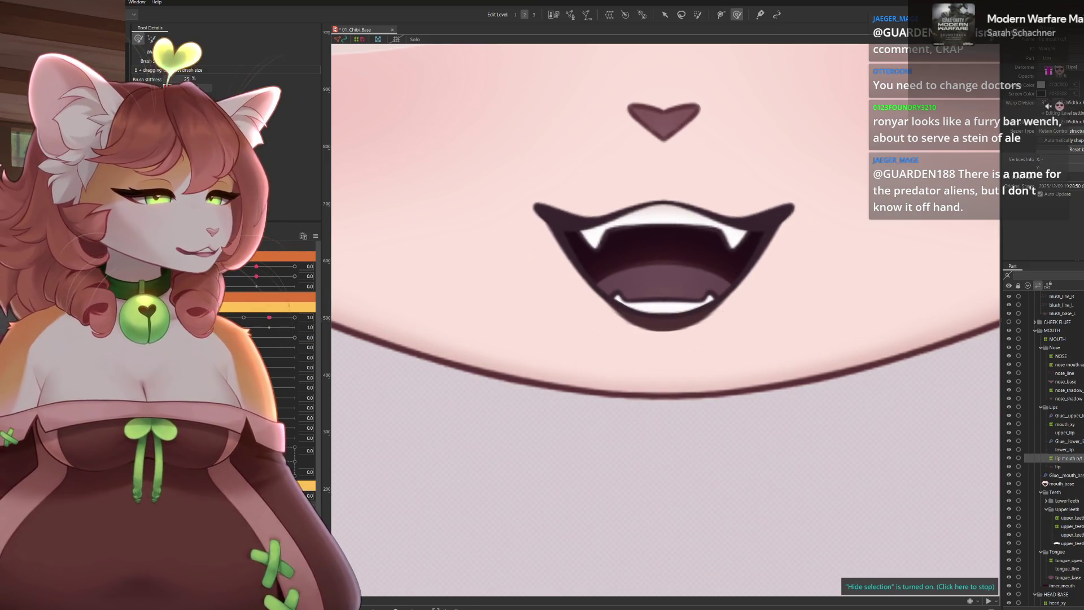
click(1063, 449)
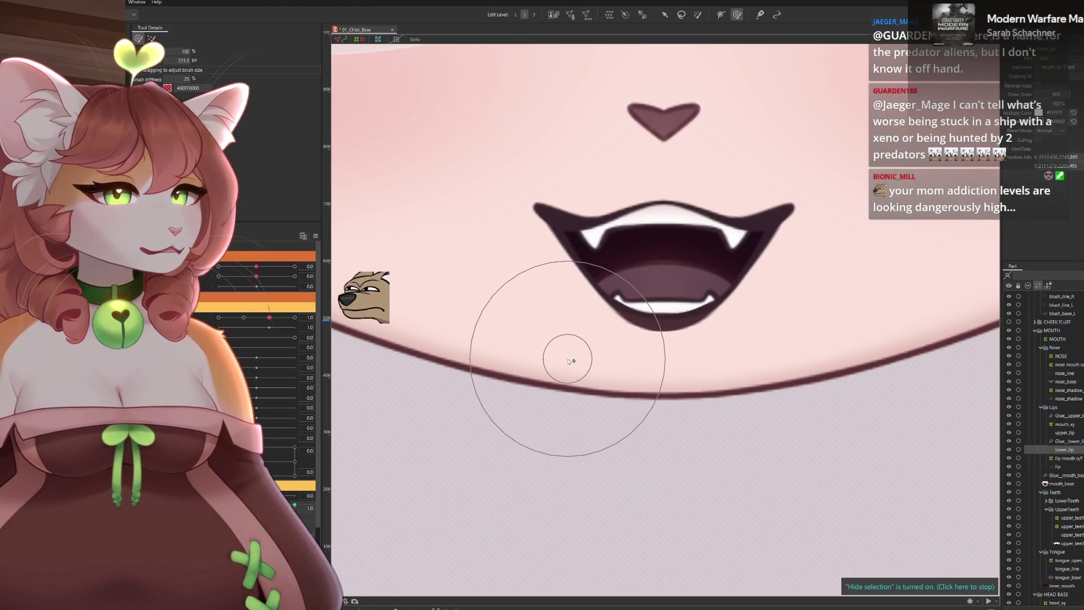
scroll(576, 373, down, 1)
scroll(762, 449, down, 3)
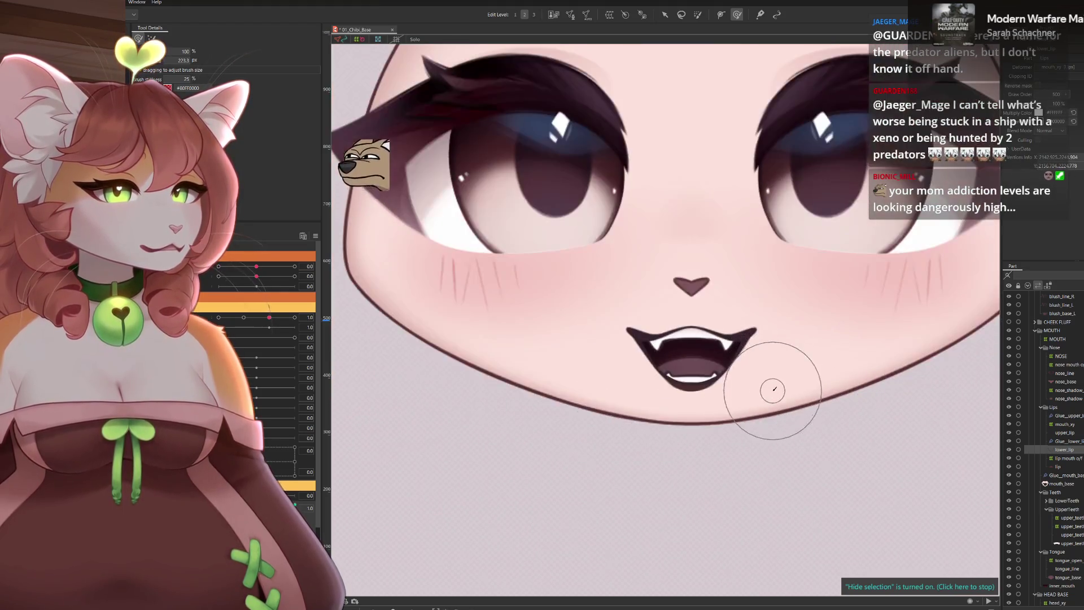
scroll(822, 392, up, 1)
scroll(778, 440, down, 2)
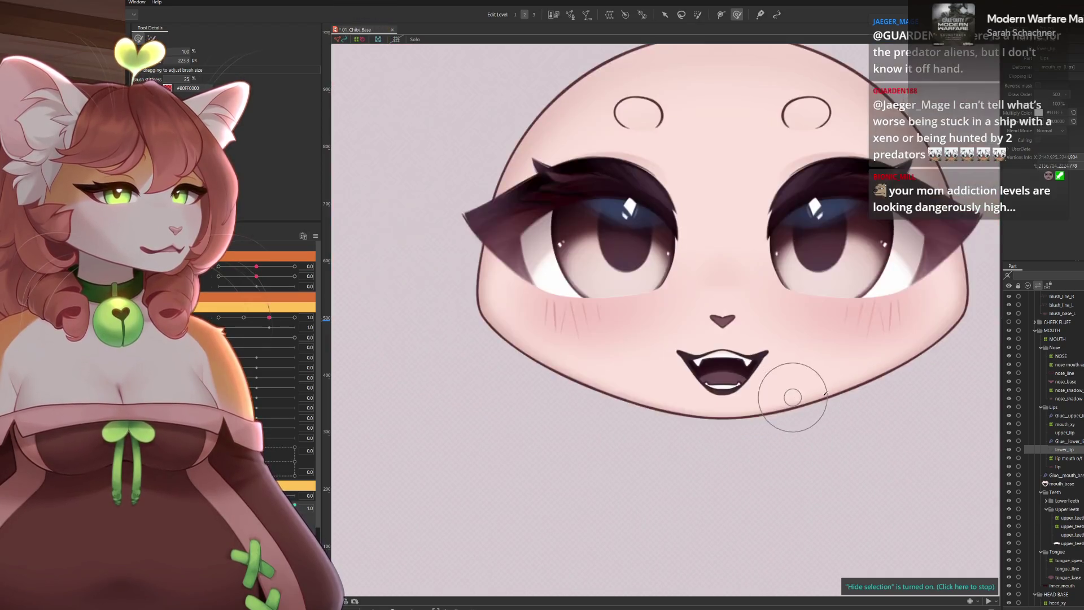
scroll(838, 389, down, 2)
Pan the canvas so the whole head sits in view with the mouth closed
drag(844, 382, 776, 368)
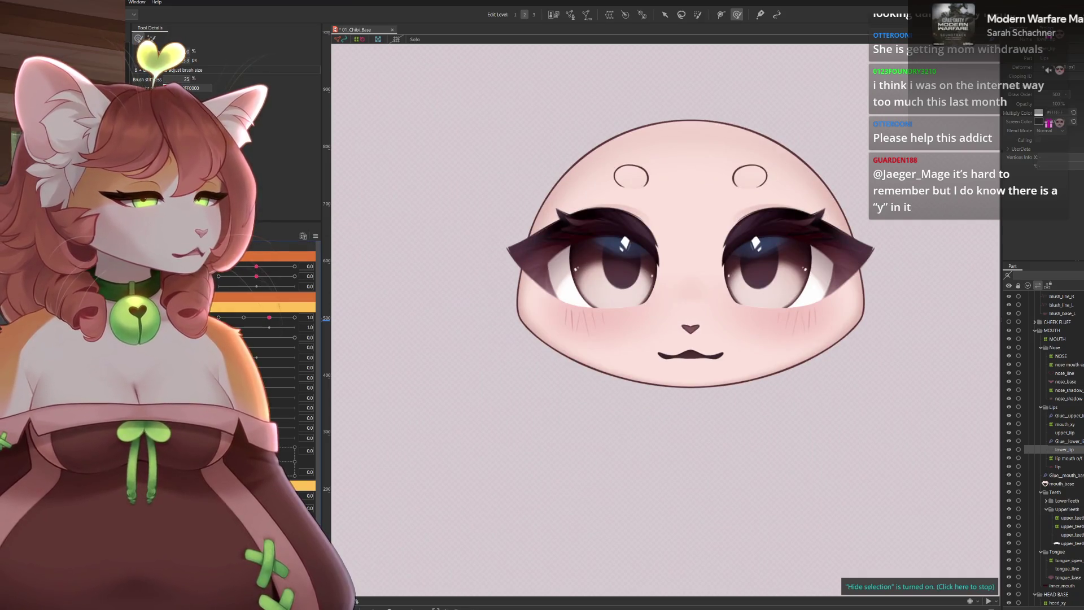
Select upper_teeth, expand the teeth parts and pick the mouth art mesh on the canvas
click(1068, 526)
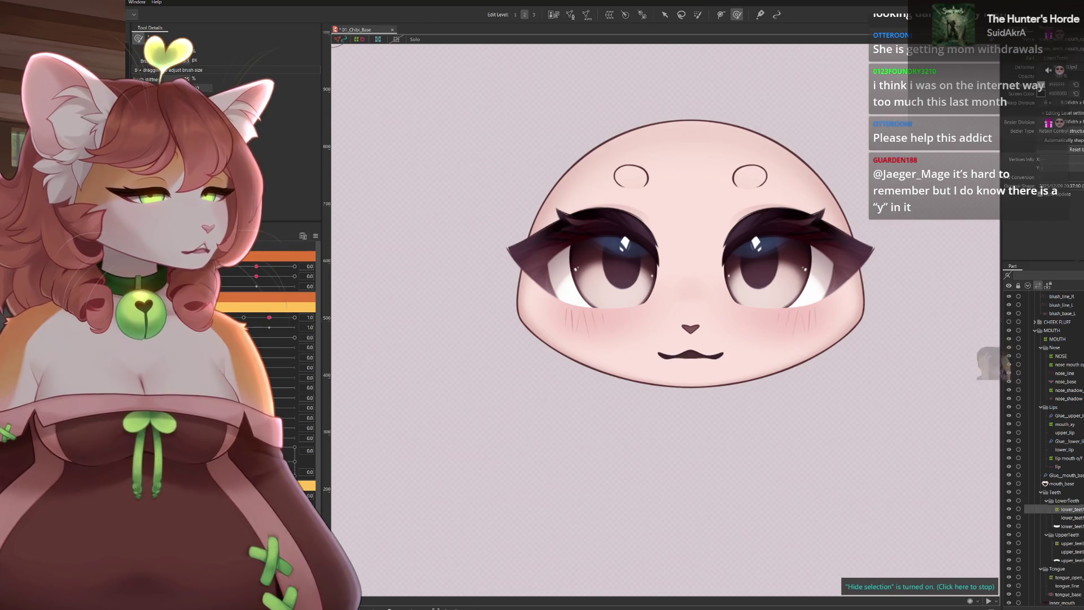
click(690, 354)
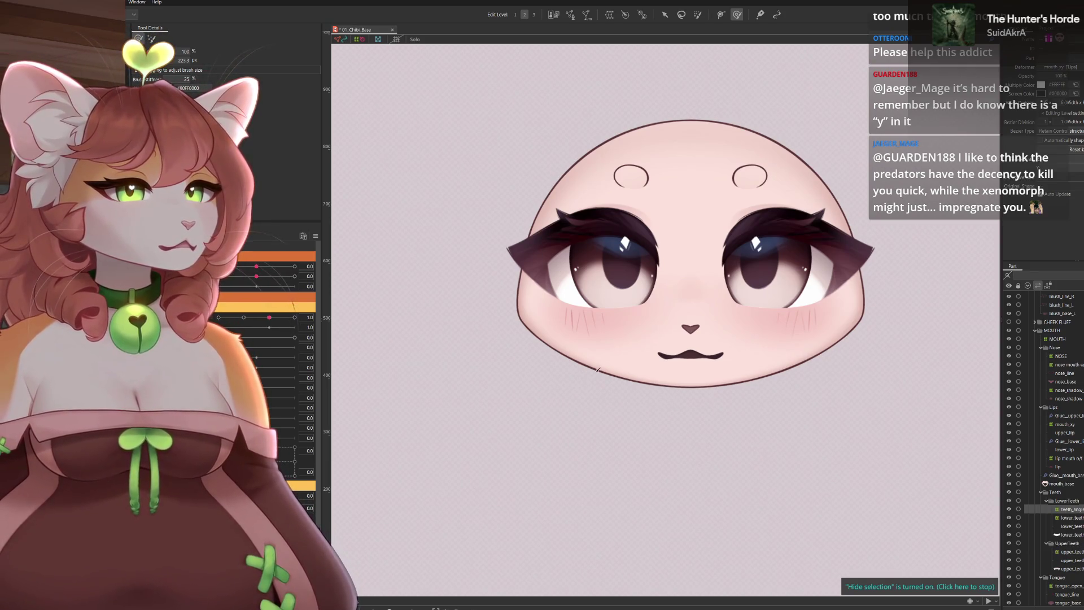
click(733, 355)
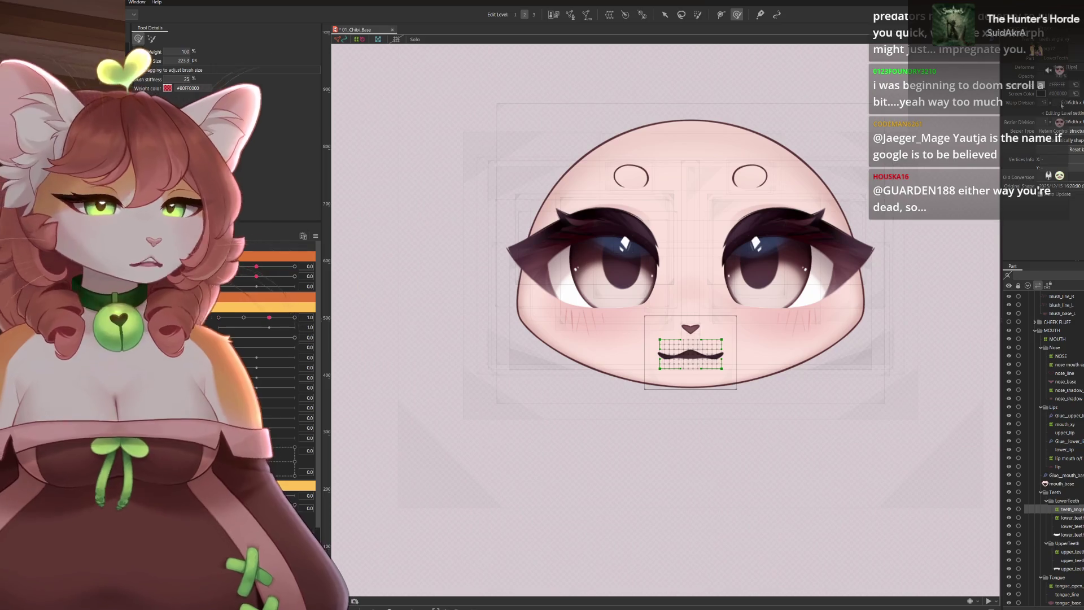
Clear the vertex selection, hide the selection overlays and reselect the mouth part
key(1)
key(Escape)
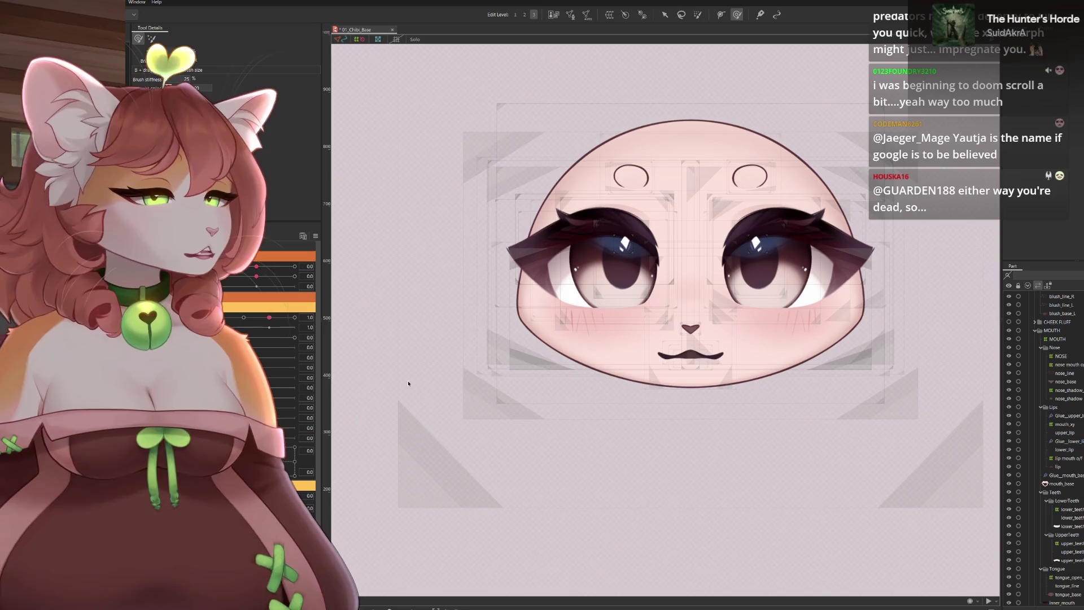
key(ctrl+h)
click(715, 333)
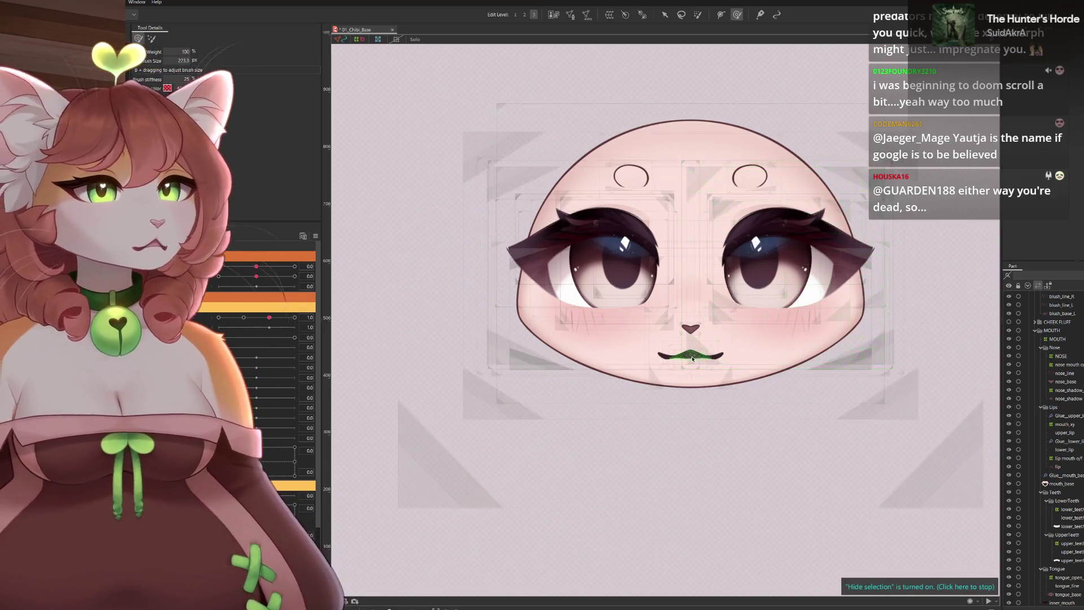
scroll(715, 333, up, 3)
click(712, 354)
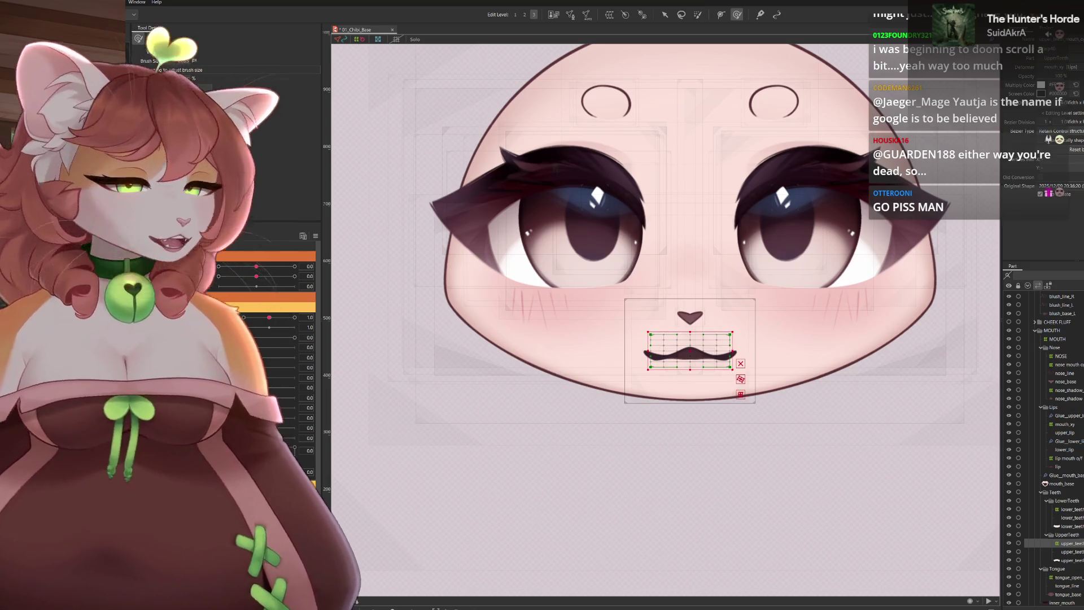
Select the teeth meshes, hide their highlights, nudge the lower mouth warp and return to the deform brush
click(690, 362)
click(691, 357)
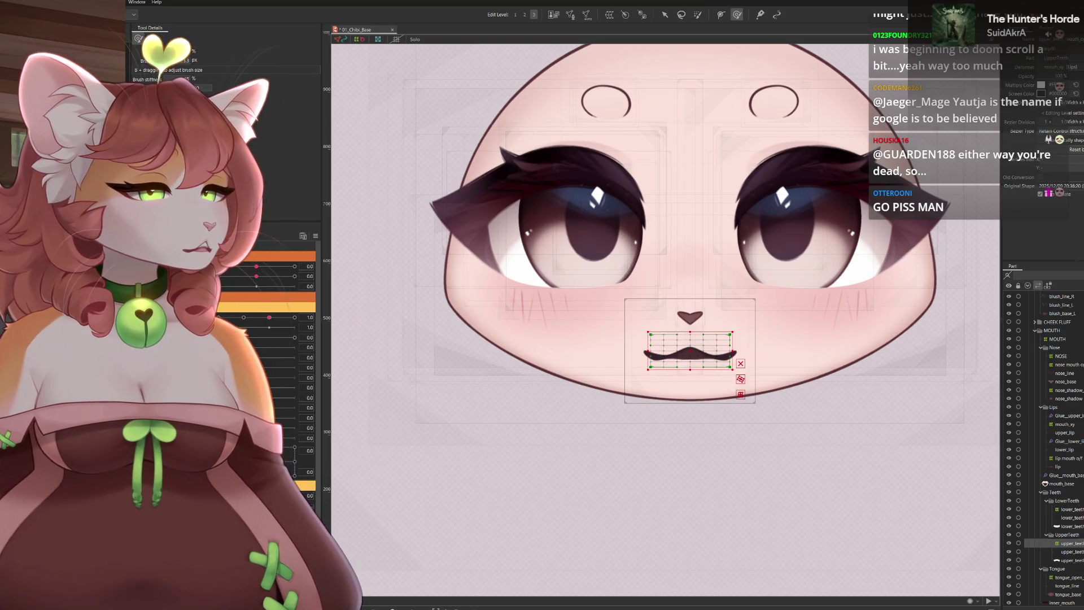
click(690, 355)
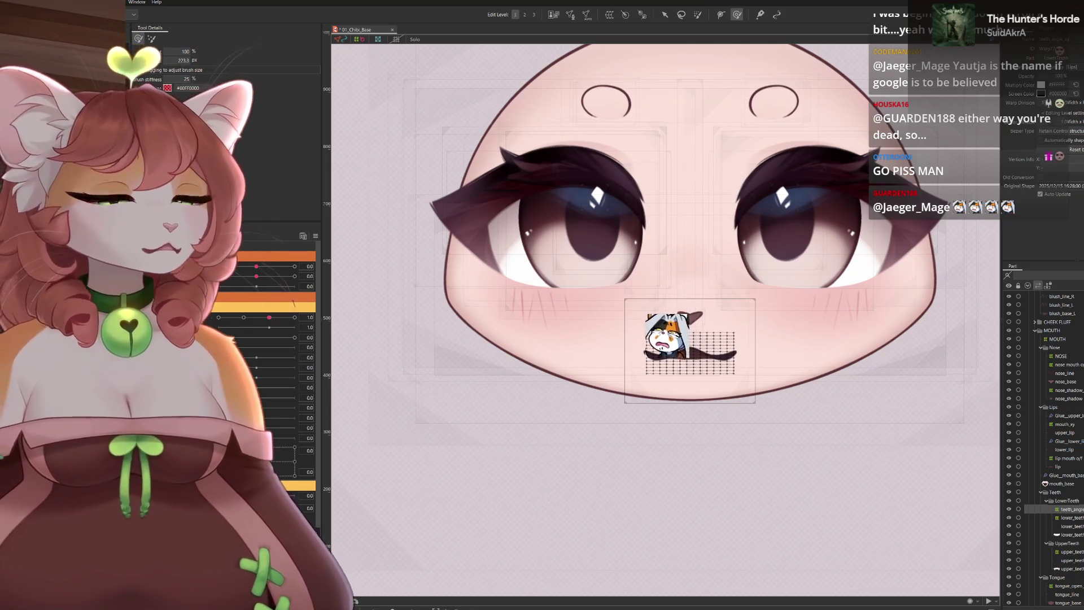
key(ctrl+h)
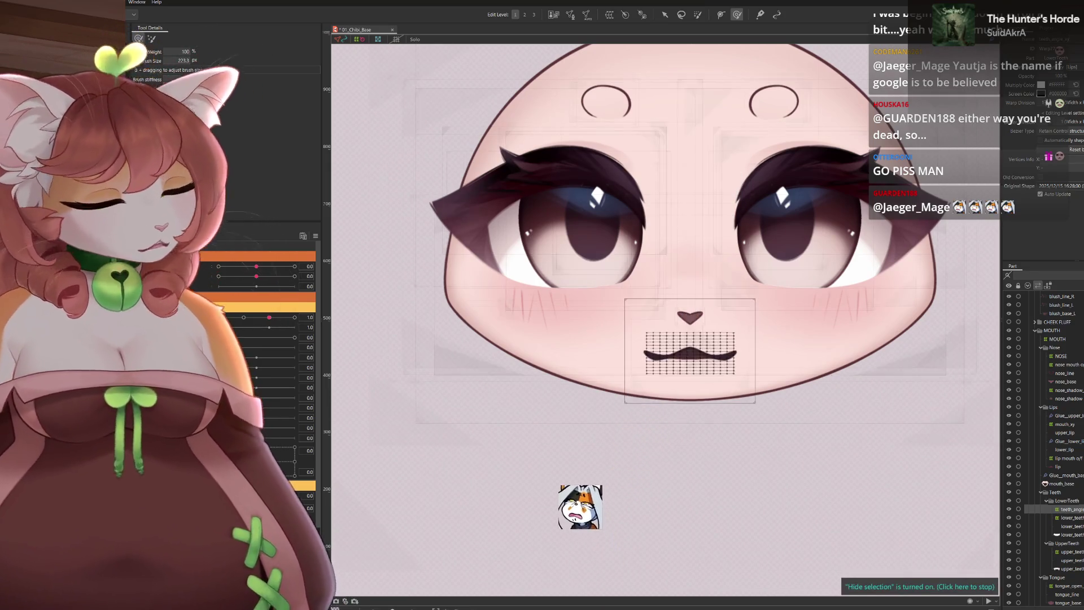
scroll(467, 393, up, 2)
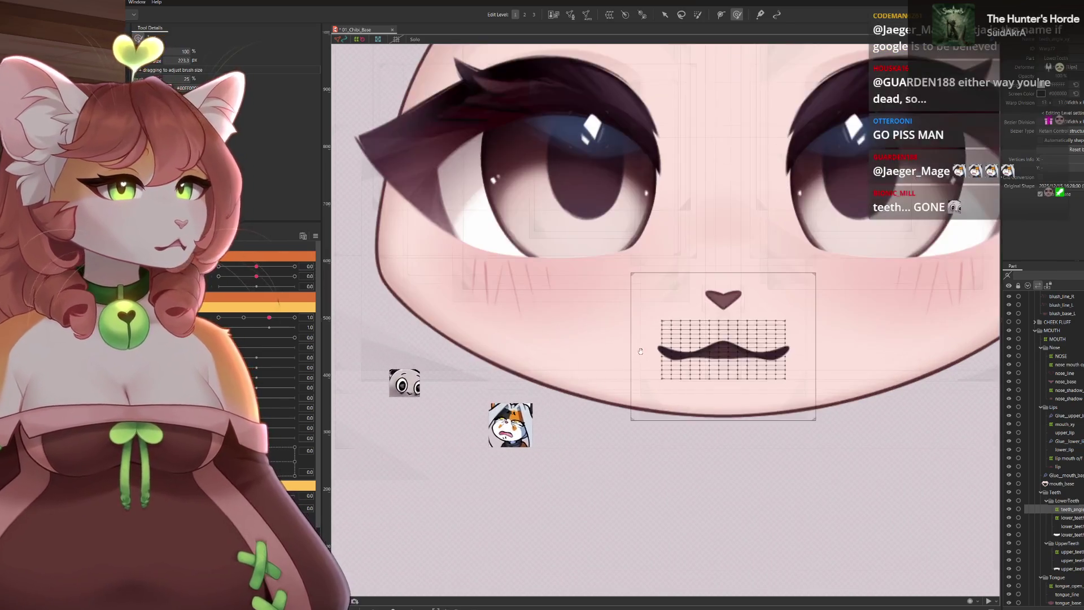
drag(751, 326, 684, 363)
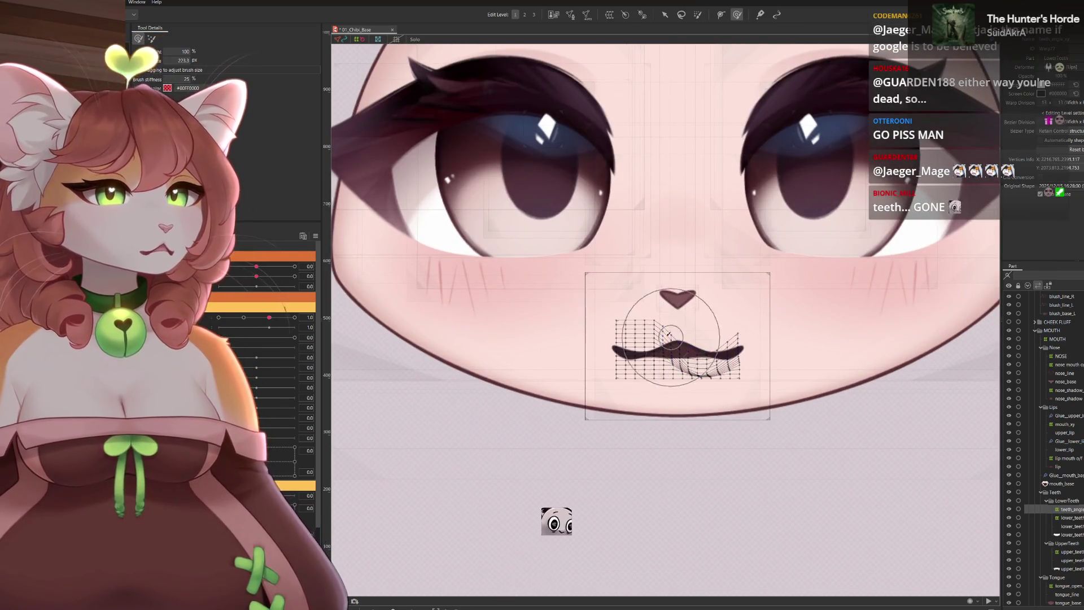
key(ctrl+h)
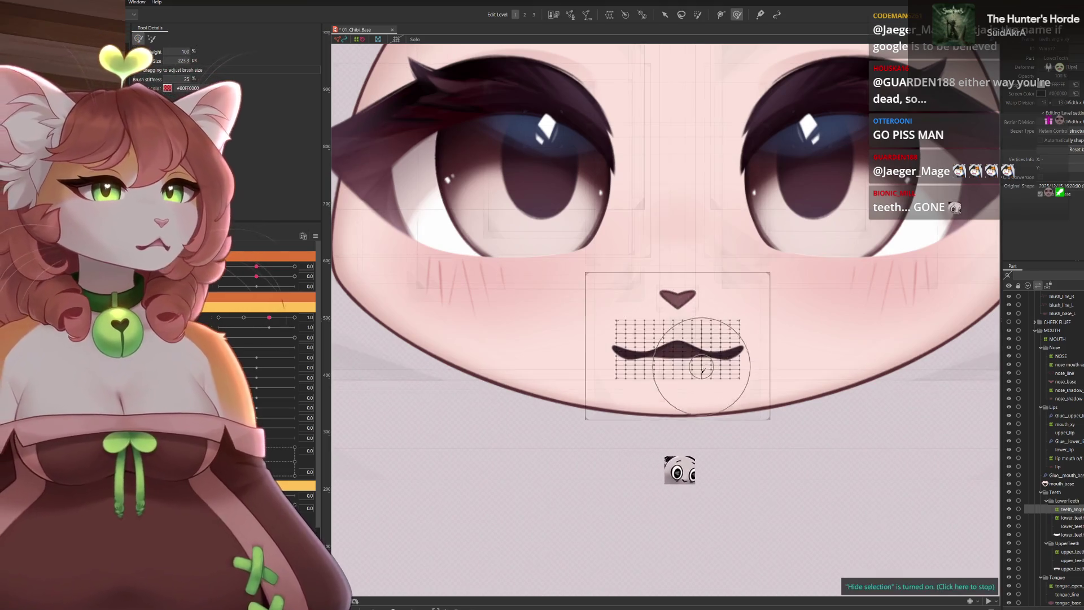
scroll(677, 369, up, 2)
key(v)
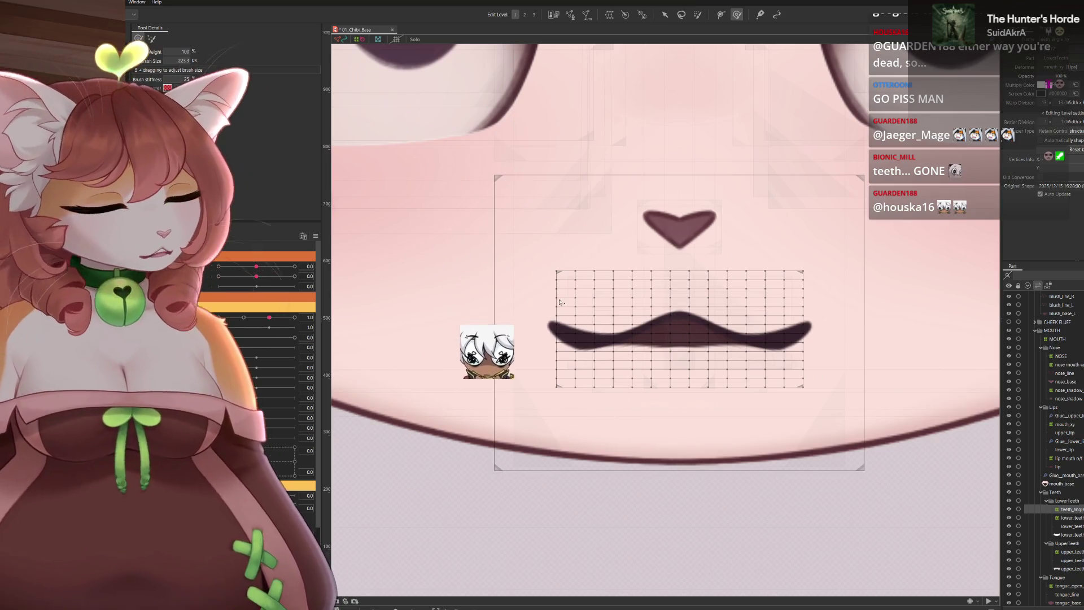
key(b)
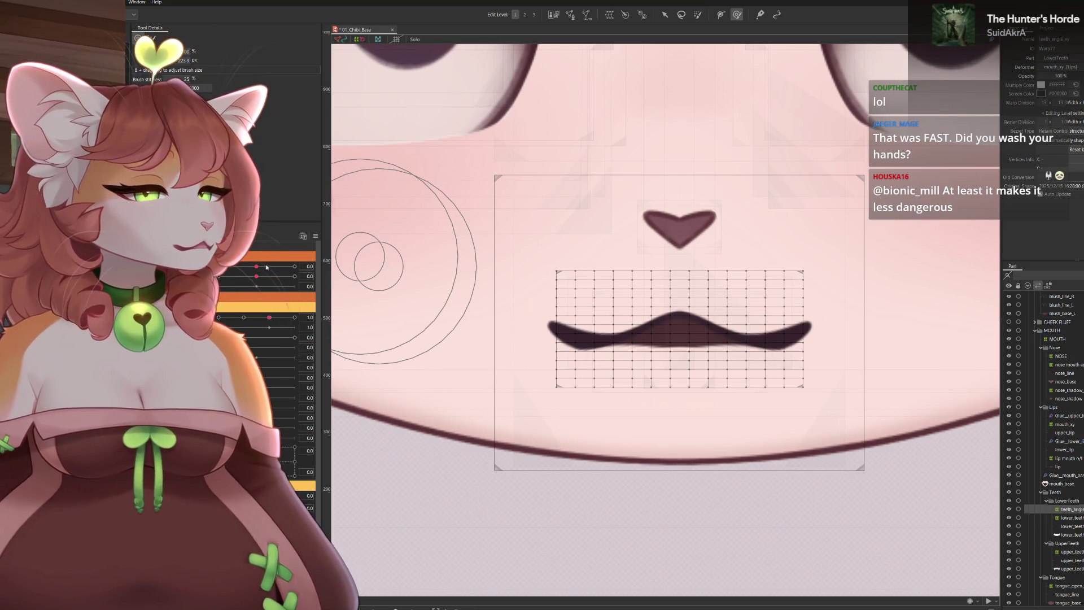
key(Down)
key(Down)
key(Down)
key(Up)
key(Up)
key(Up)
scroll(646, 315, down, 2)
scroll(650, 316, up, 1)
scroll(669, 305, up, 1)
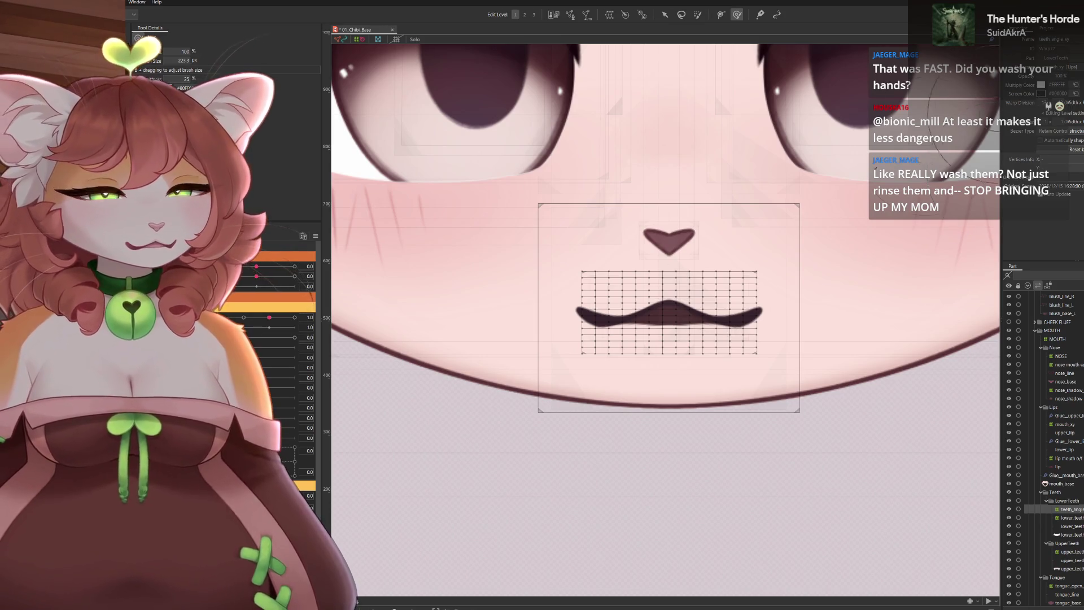
mouse_move(674, 333)
mouse_down()
mouse_move(689, 375)
mouse_move(703, 242)
mouse_move(617, 436)
mouse_move(643, 382)
mouse_up()
key(ctrl+z)
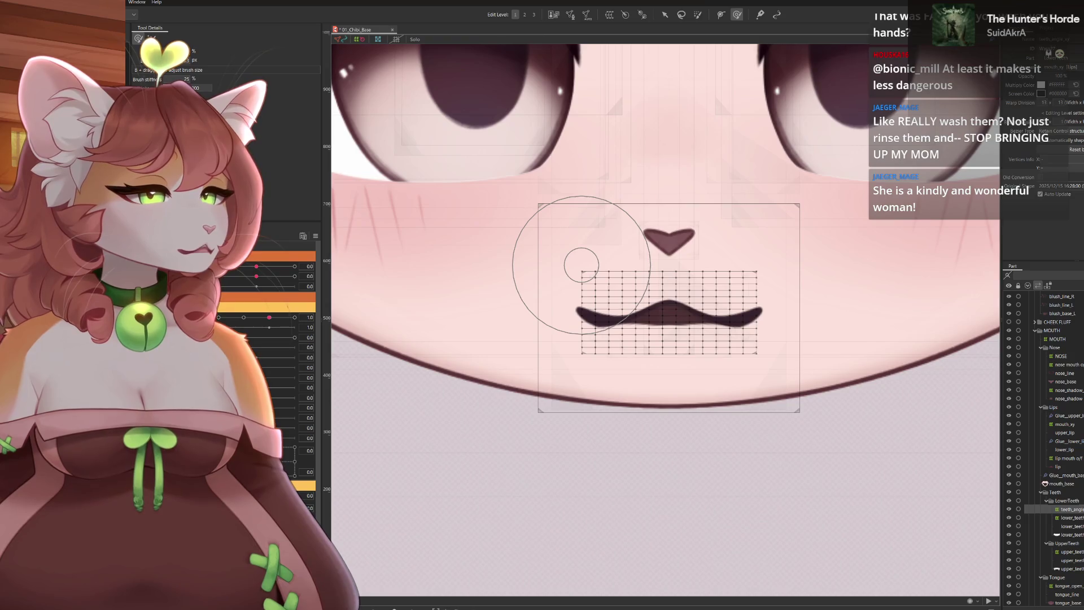
click(1067, 459)
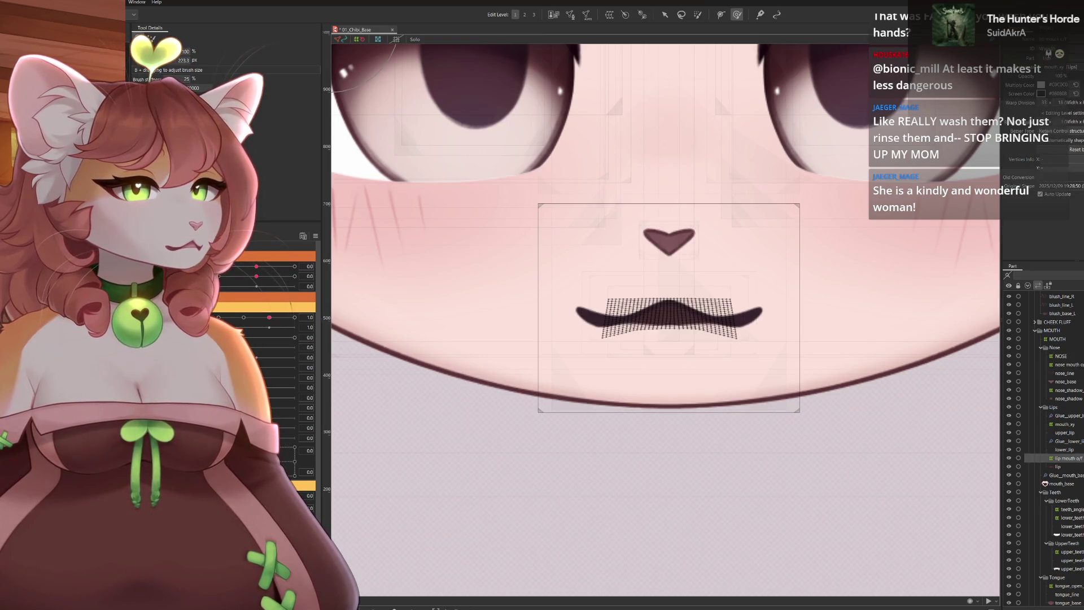
Select lower_teeth and the teeth_angle_xy warp, then jump to the mouth-open keyform
click(1069, 518)
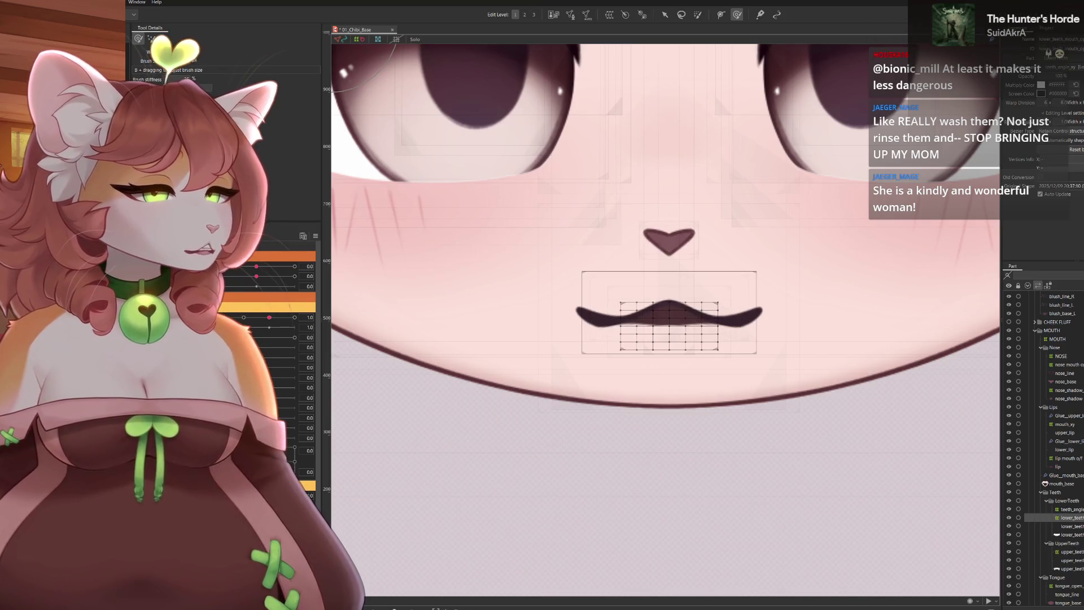
click(1069, 509)
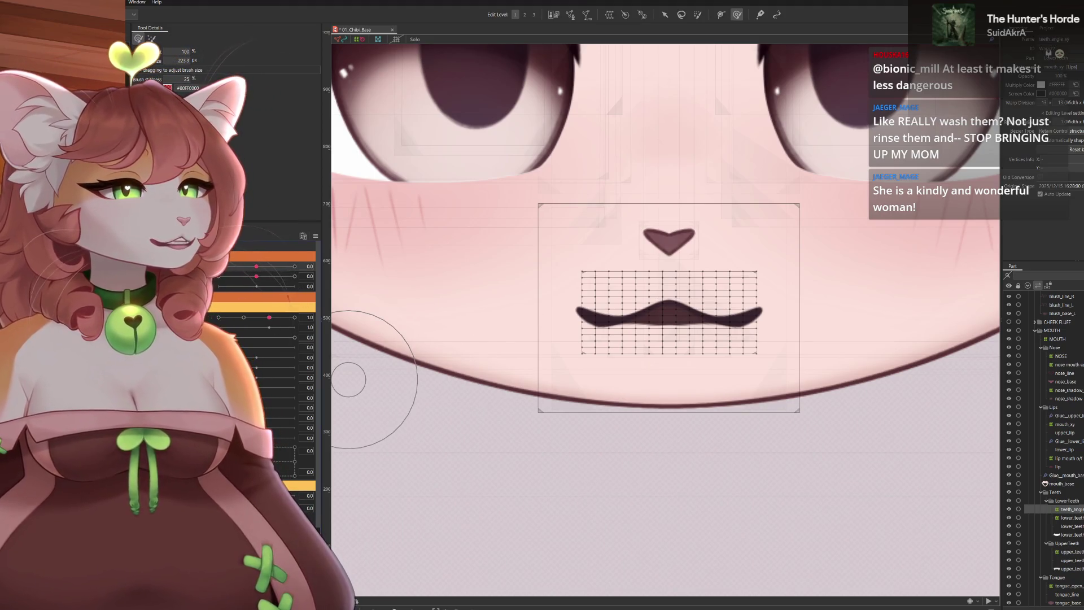
click(294, 266)
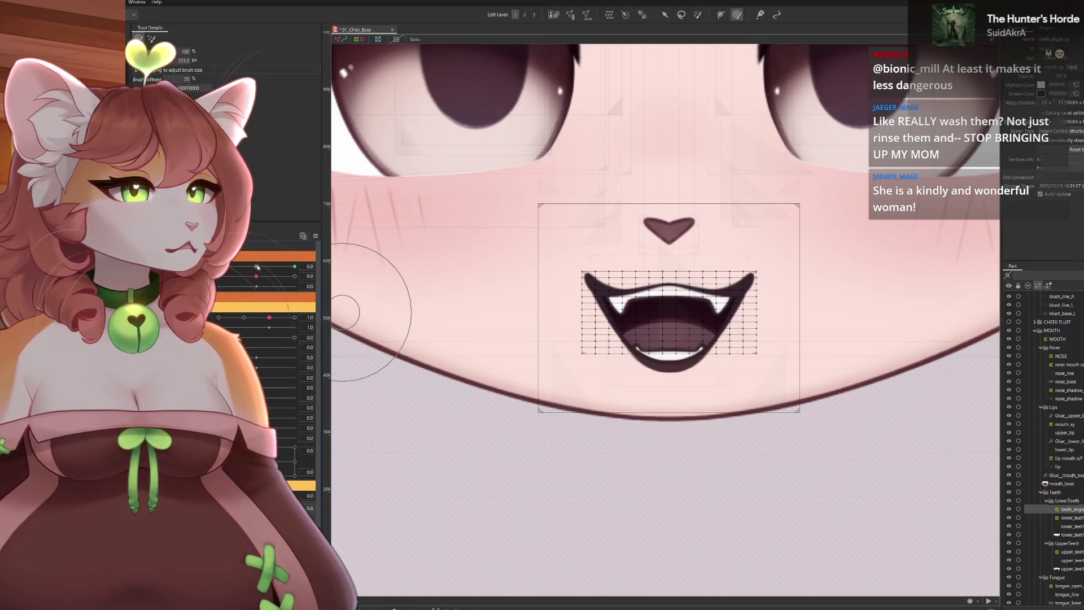
Pan the face into view with the arrow tool and step through lower_teeth back to the teeth_angle deformer
drag(746, 83, 830, 169)
drag(849, 326, 696, 359)
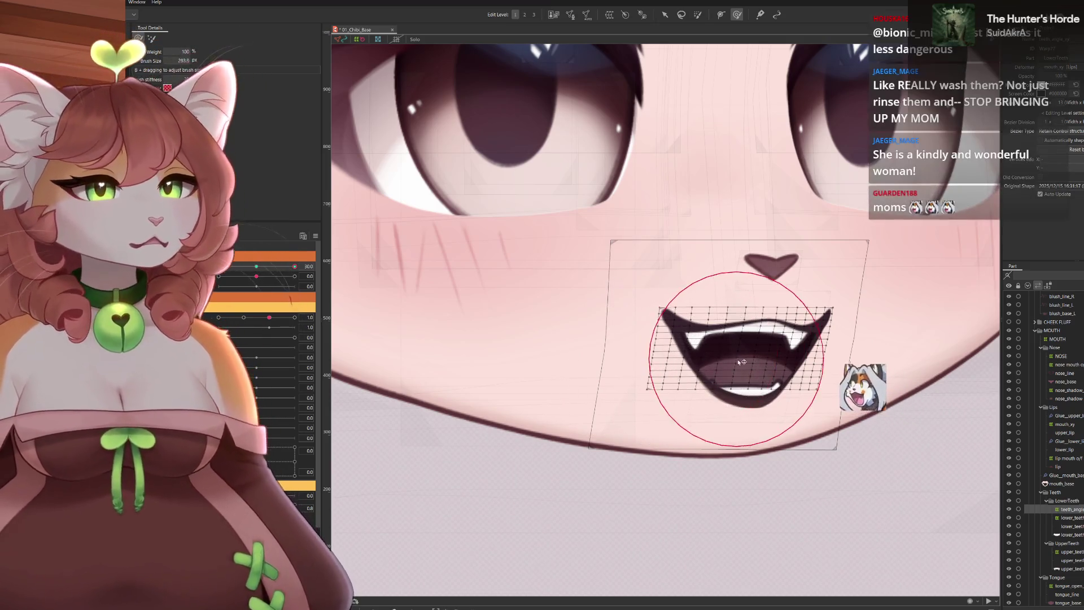
key(v)
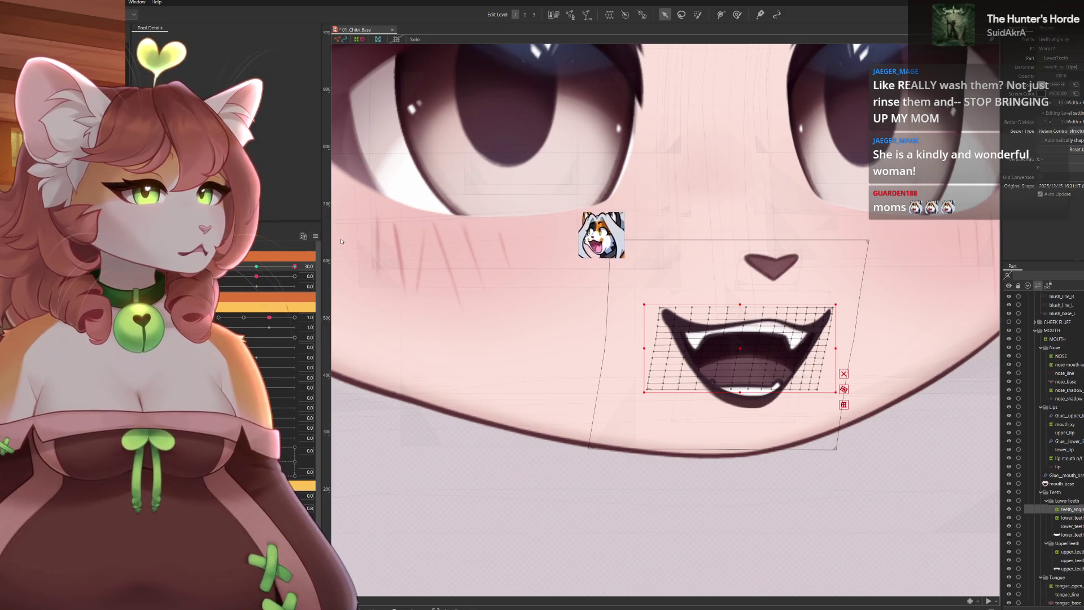
drag(762, 423, 660, 390)
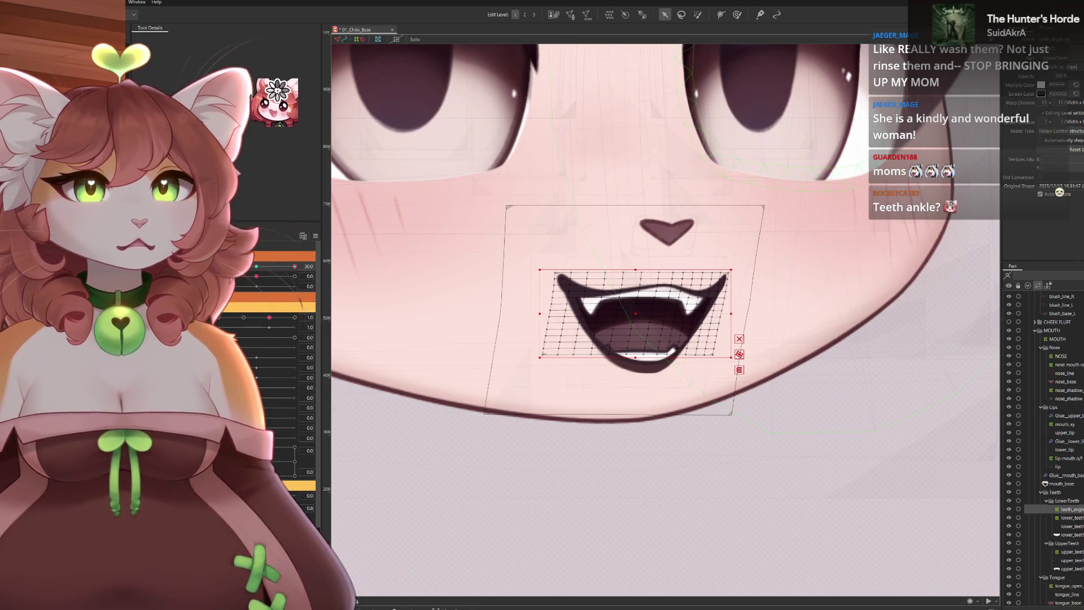
key(Down)
key(Up)
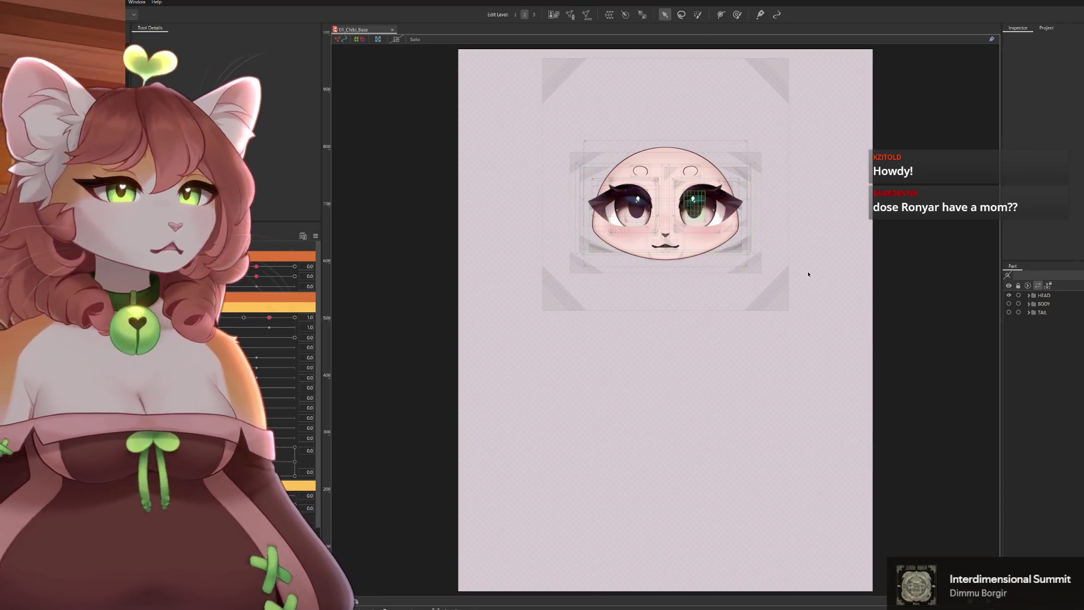
scroll(669, 226, up, 3)
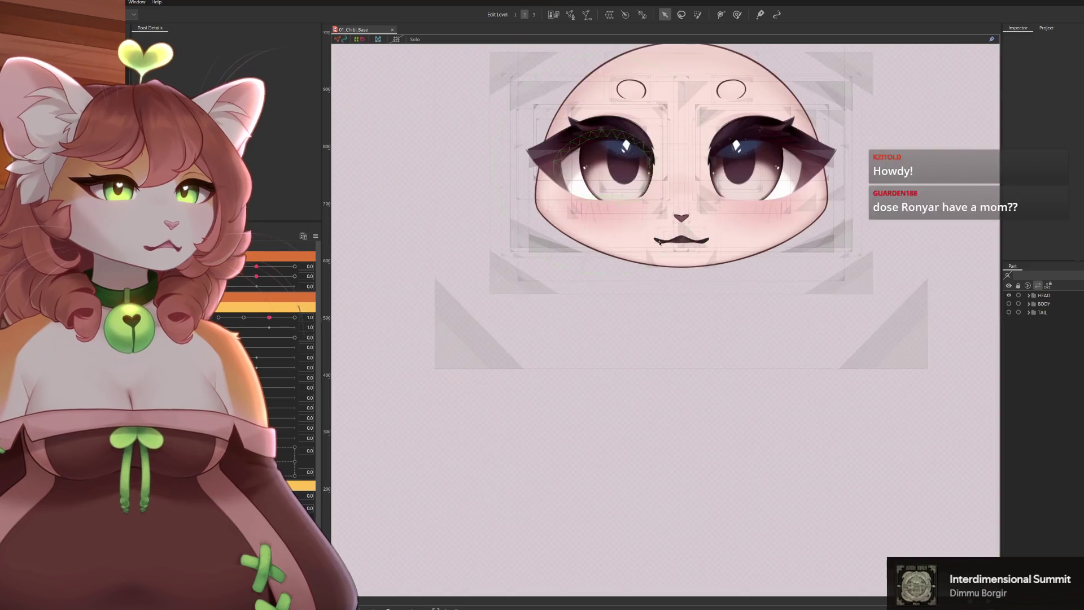
Select lower_lip, upper_teeth and teeth_angle_xy, then swing the mouth warp into a tilted open pose
click(684, 239)
scroll(682, 241, up, 5)
scroll(675, 259, up, 6)
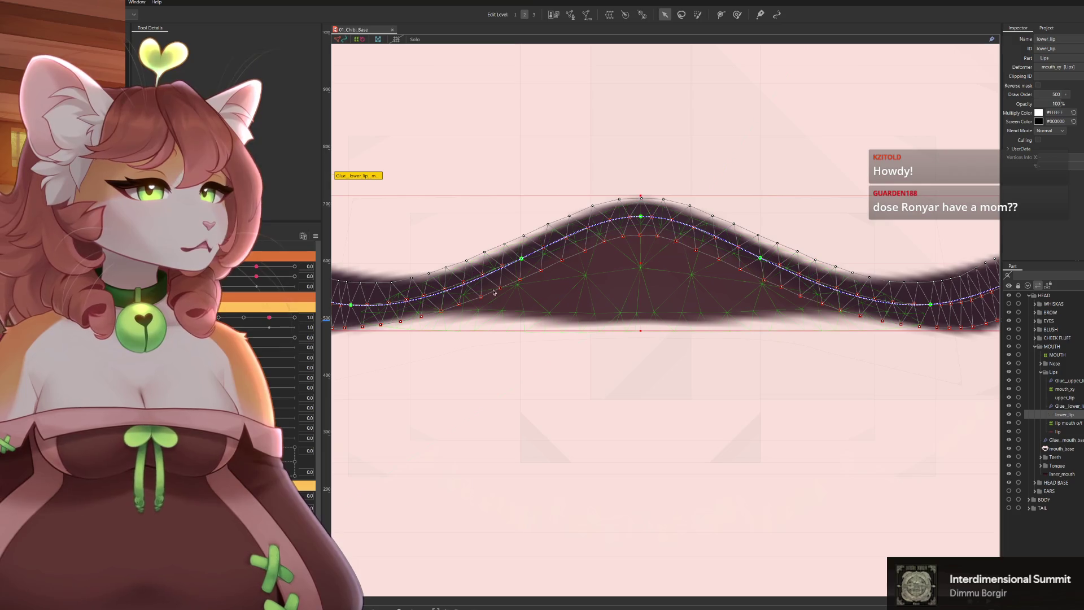
click(641, 314)
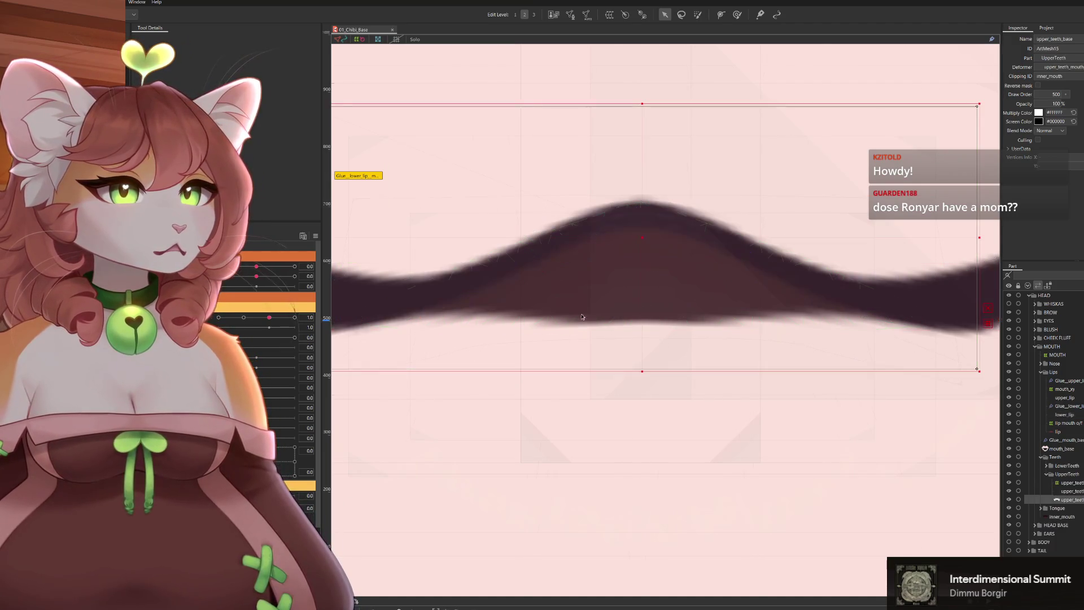
click(655, 309)
scroll(655, 309, down, 3)
scroll(654, 309, down, 2)
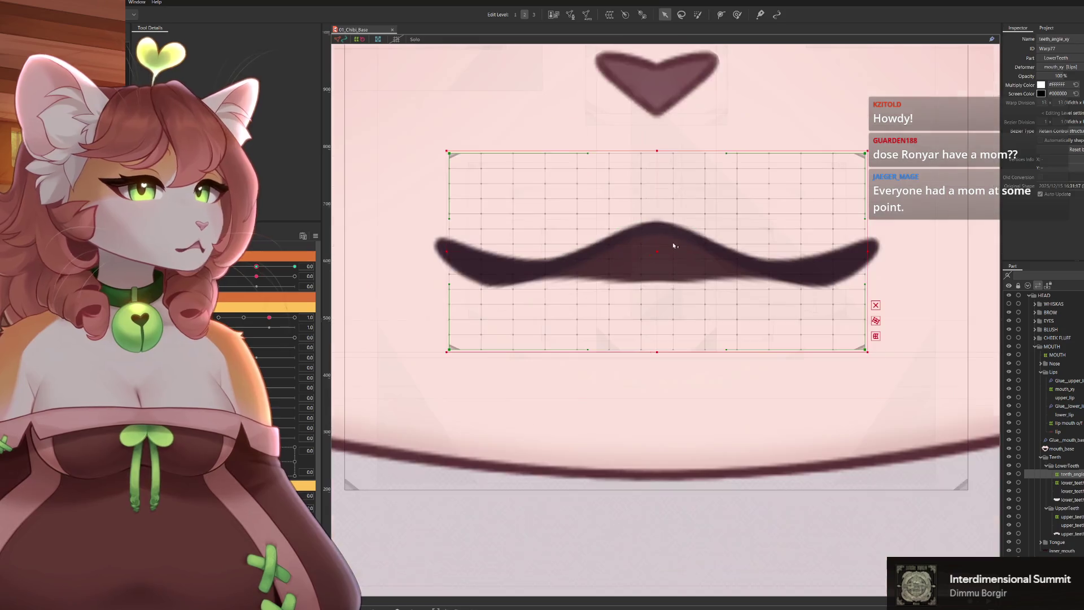
scroll(654, 309, up, 1)
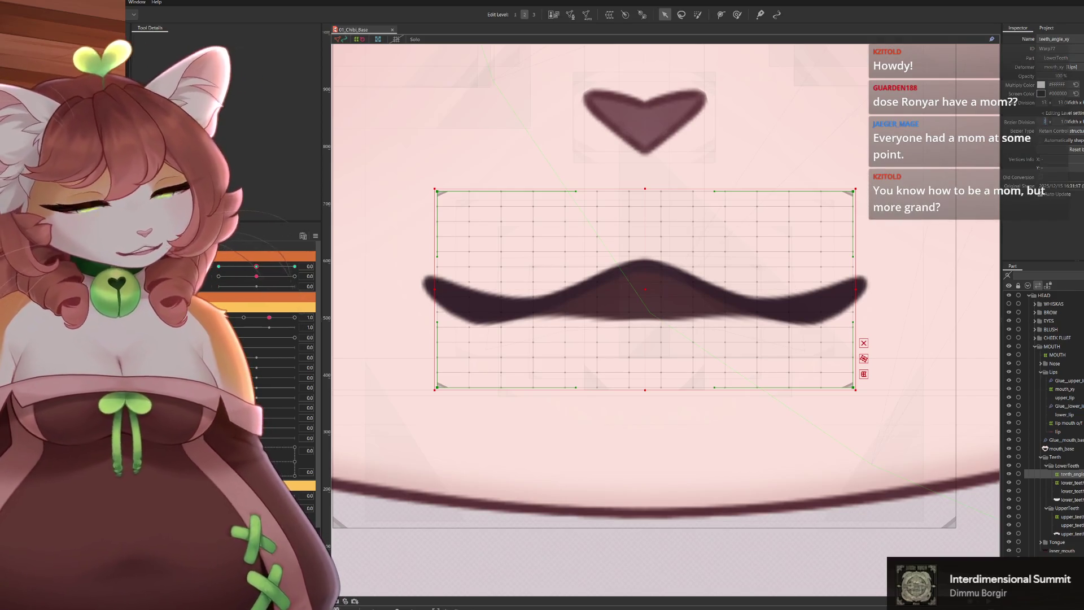
text(5)
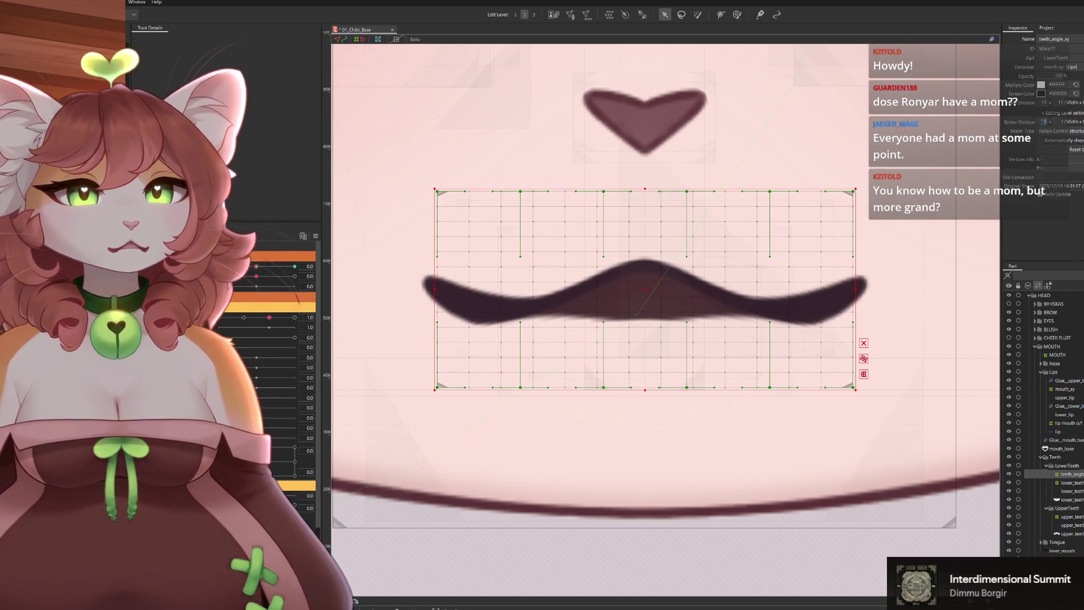
text(3)
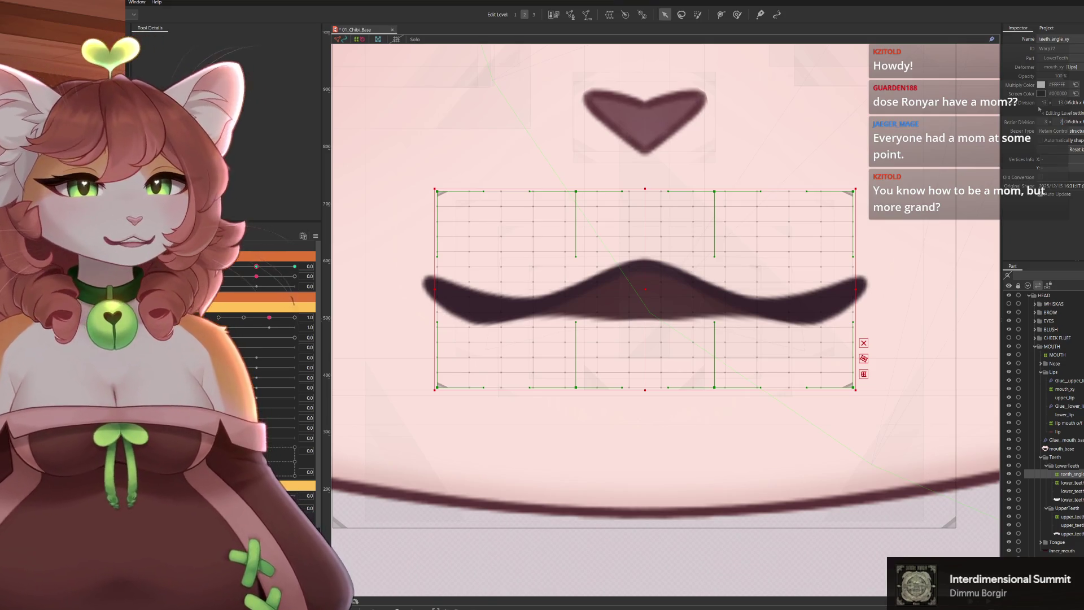
scroll(601, 438, down, 2)
scroll(648, 359, down, 1)
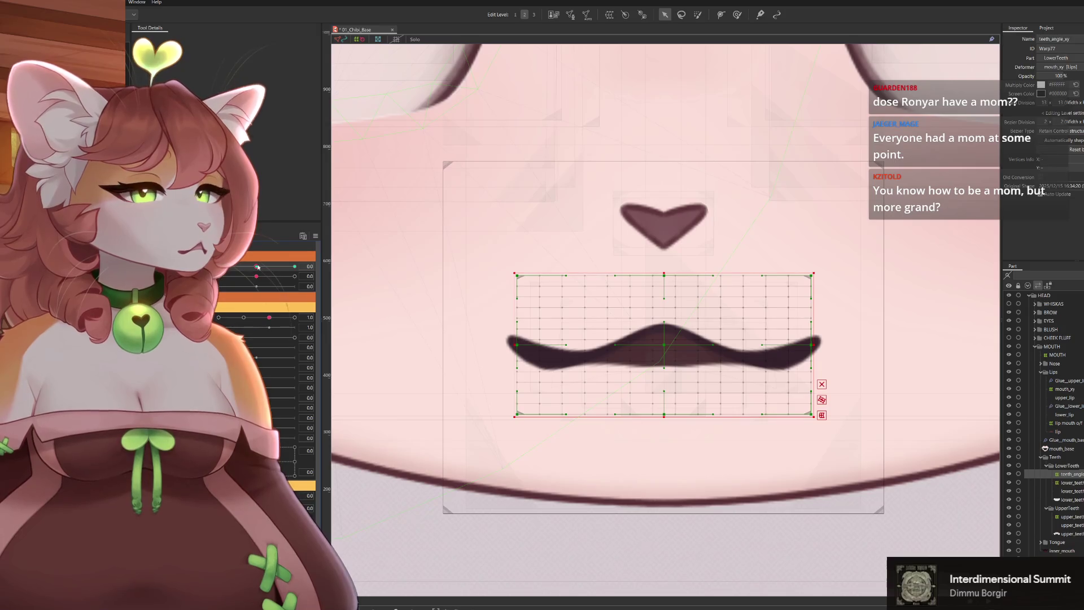
drag(258, 268, 571, 296)
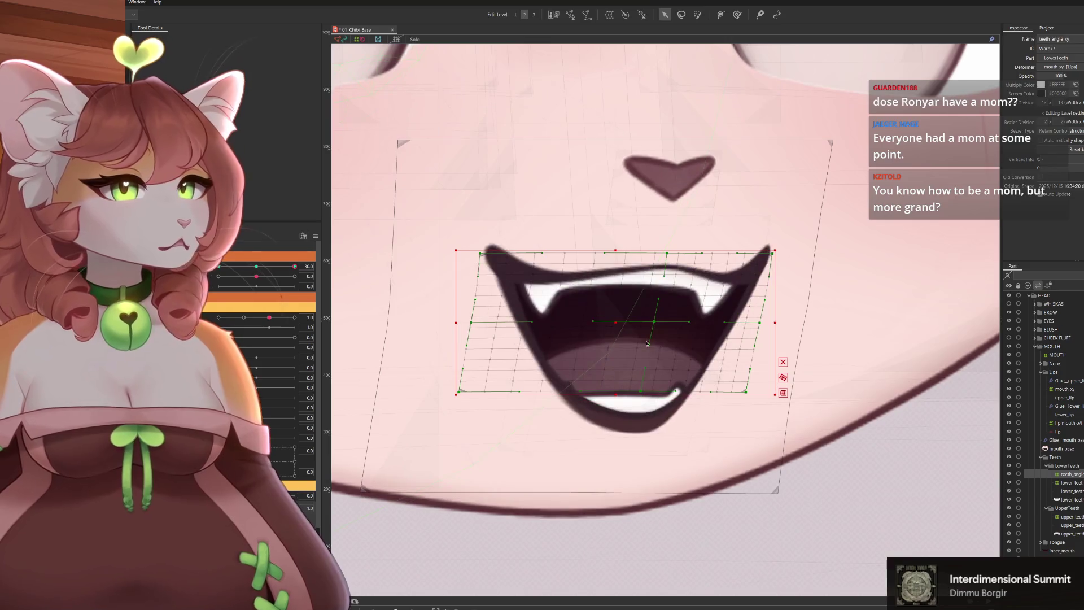
Nudge the mouth grid centre up-right and pull its left side and lower corners inward around the fanged mouth
drag(659, 322, 668, 326)
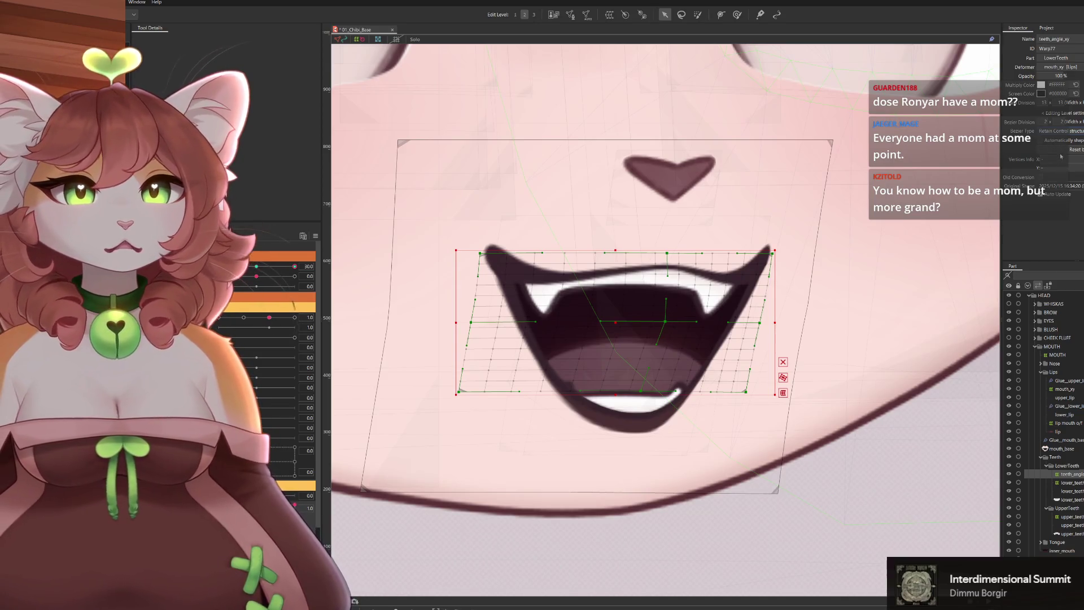
drag(669, 325, 682, 319)
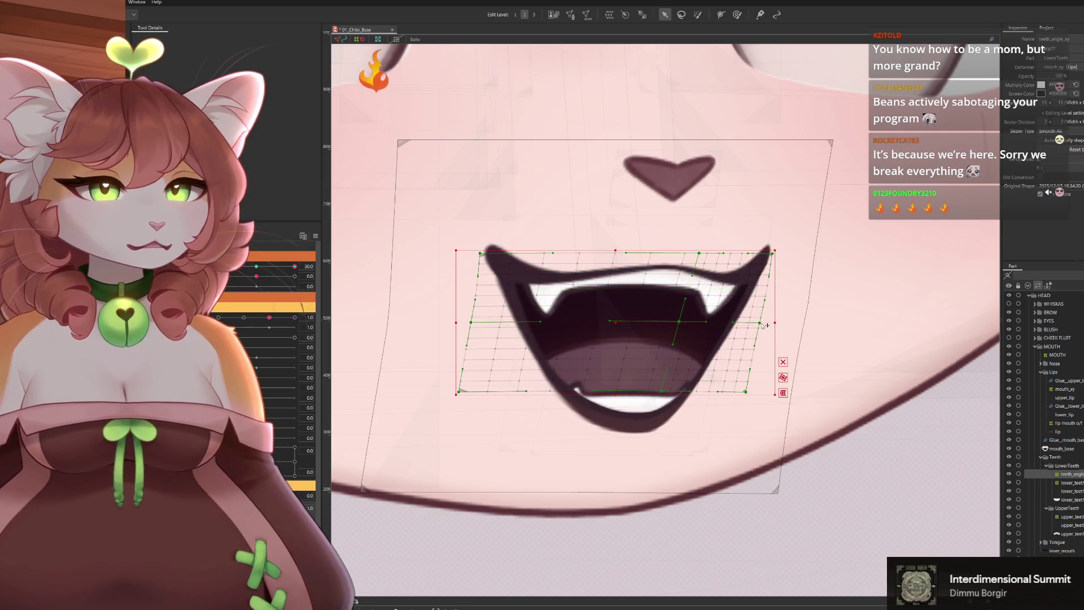
drag(751, 391, 736, 390)
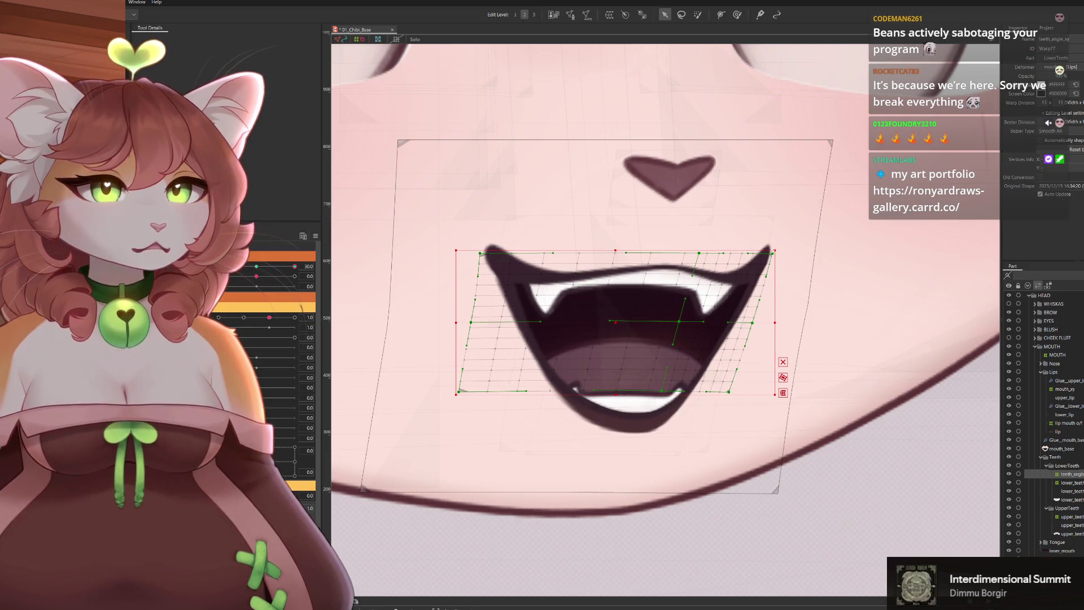
drag(475, 324, 487, 325)
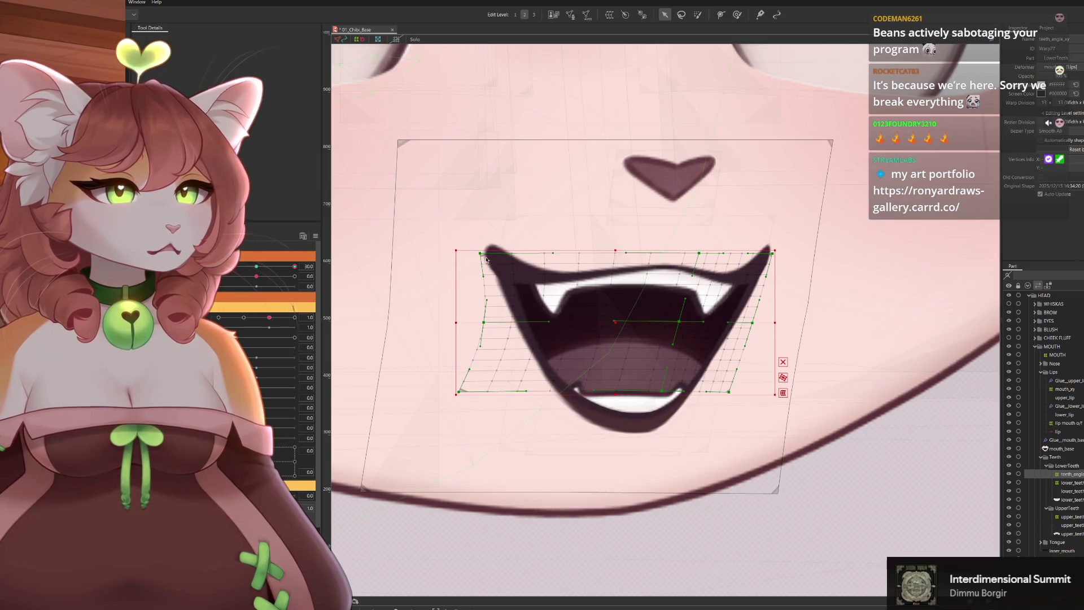
drag(487, 259, 499, 261)
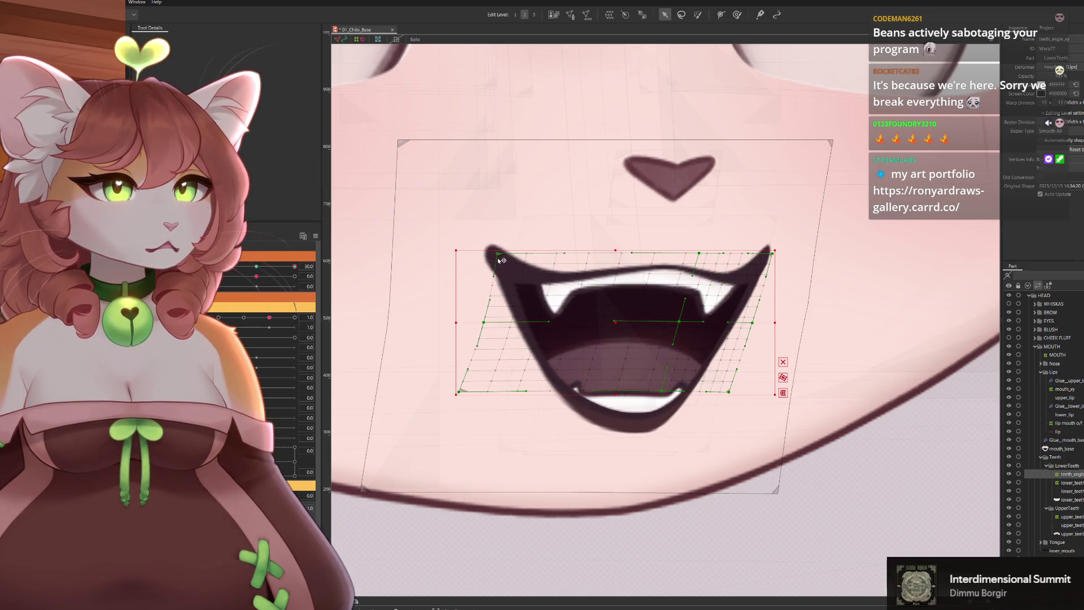
drag(462, 391, 470, 394)
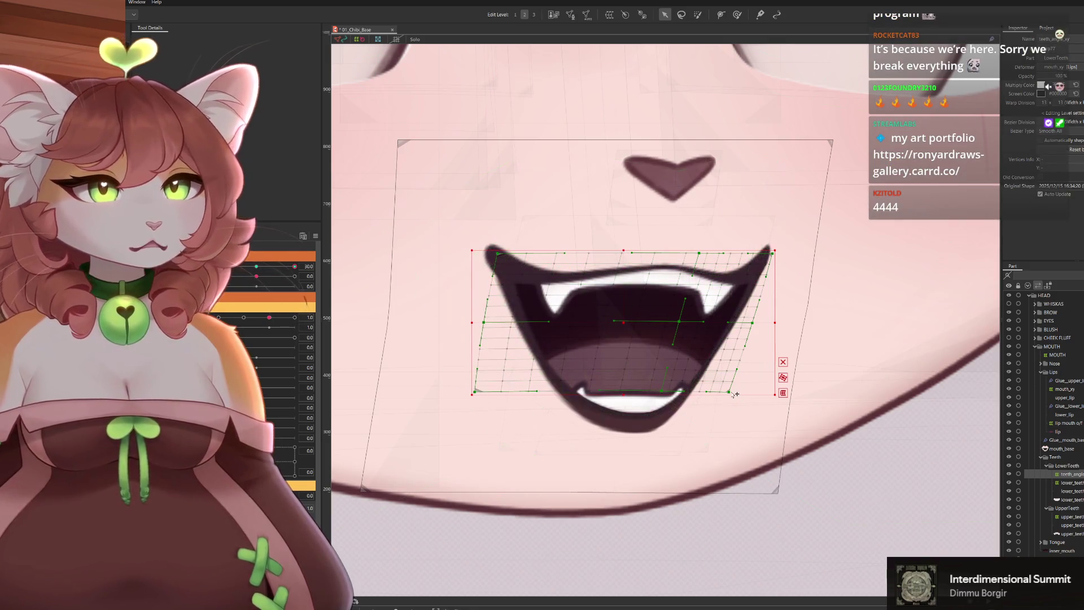
drag(729, 393, 723, 393)
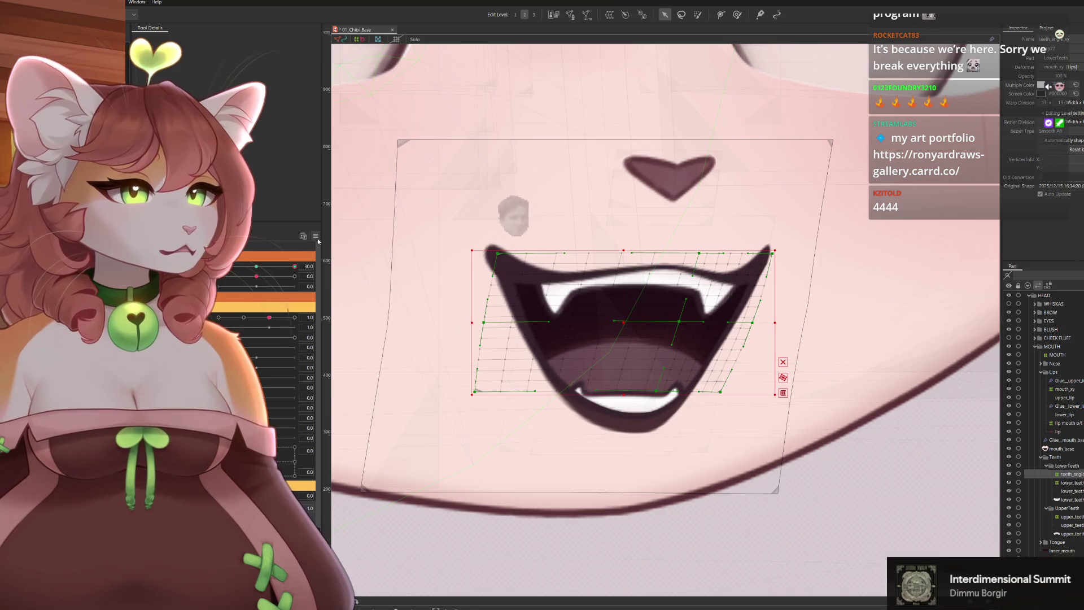
scroll(332, 242, right, 5)
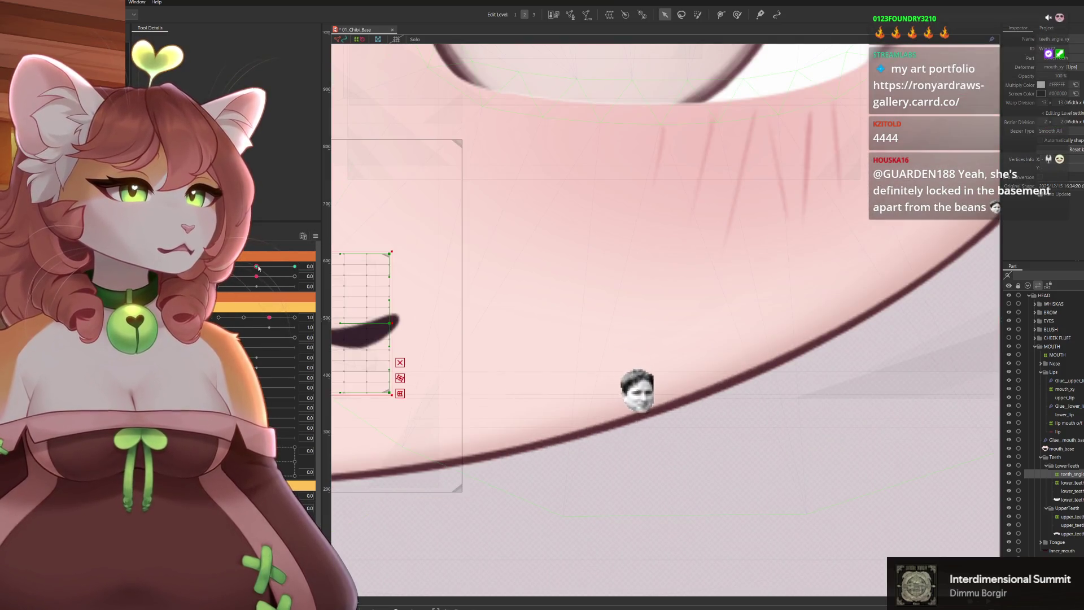
scroll(614, 416, left, 5)
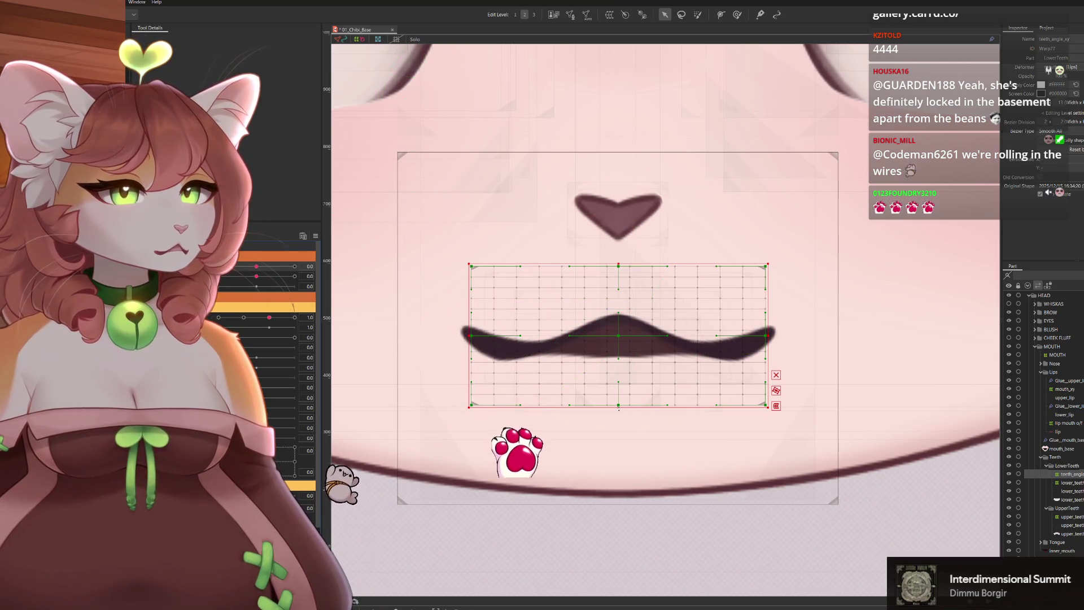
Stretch the teeth warp taller and wider so it covers the closed mouth from nose to chin
drag(621, 408, 630, 489)
drag(768, 335, 790, 335)
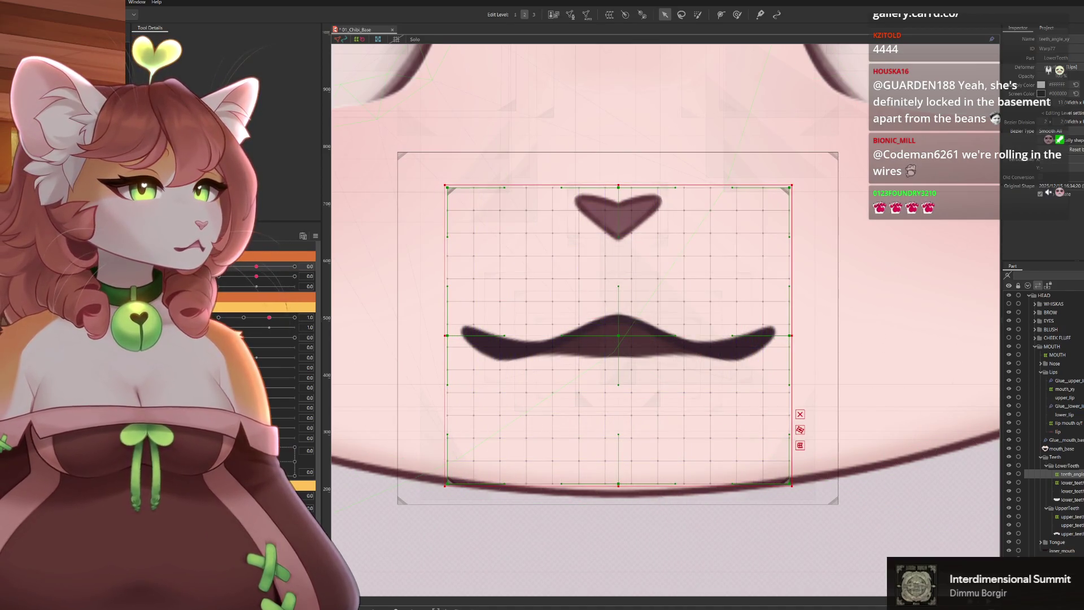
scroll(573, 329, up, 2)
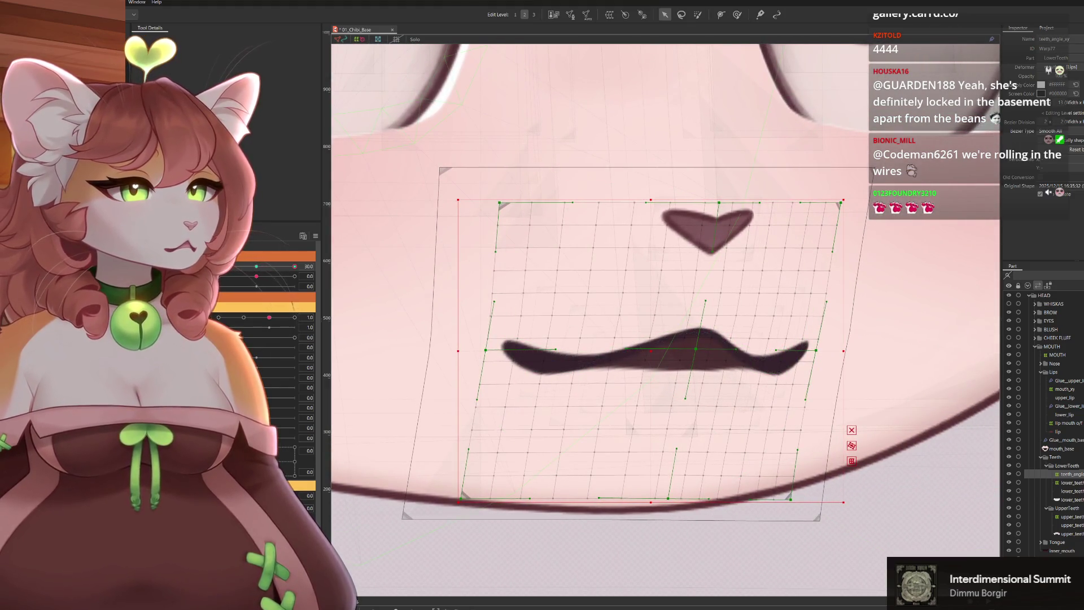
Skew the teeth warp by dragging its middle, nose, top-left, left-middle and bottom corner points inward for the turned head
drag(702, 349, 718, 351)
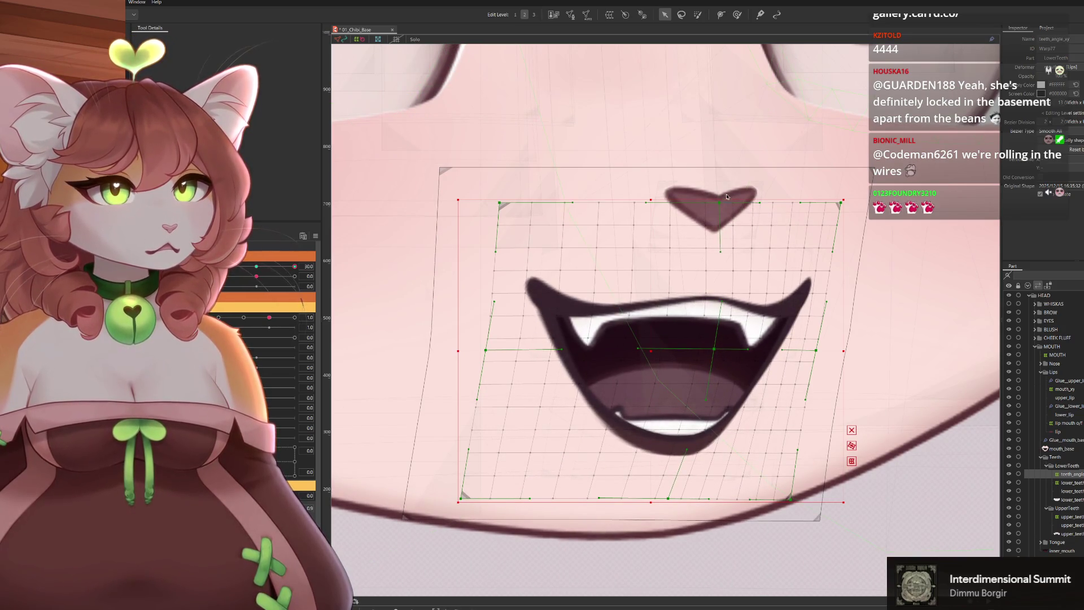
drag(718, 206, 748, 207)
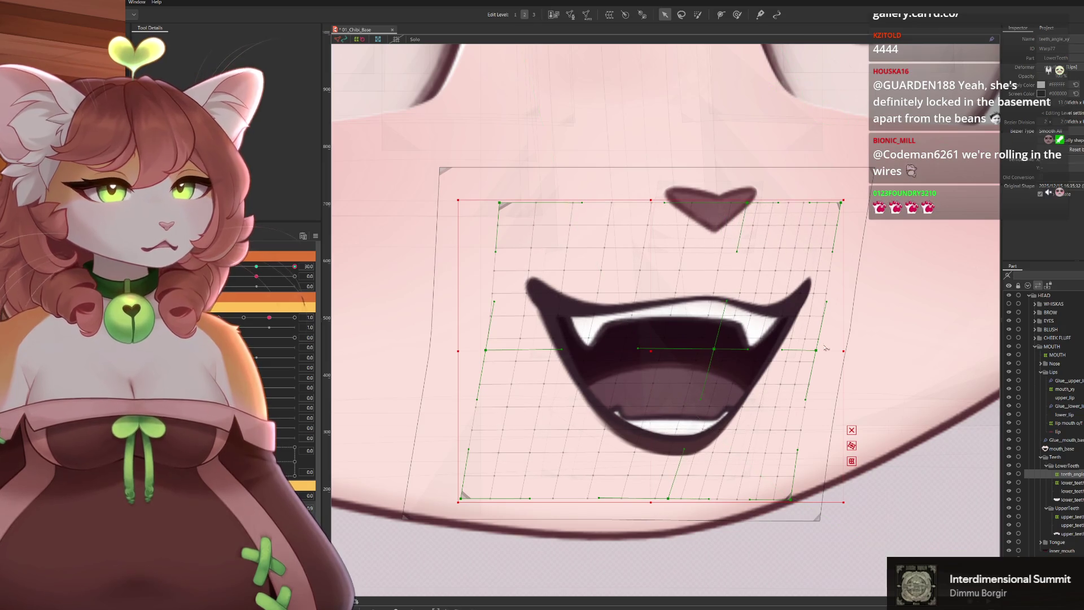
drag(792, 501, 767, 500)
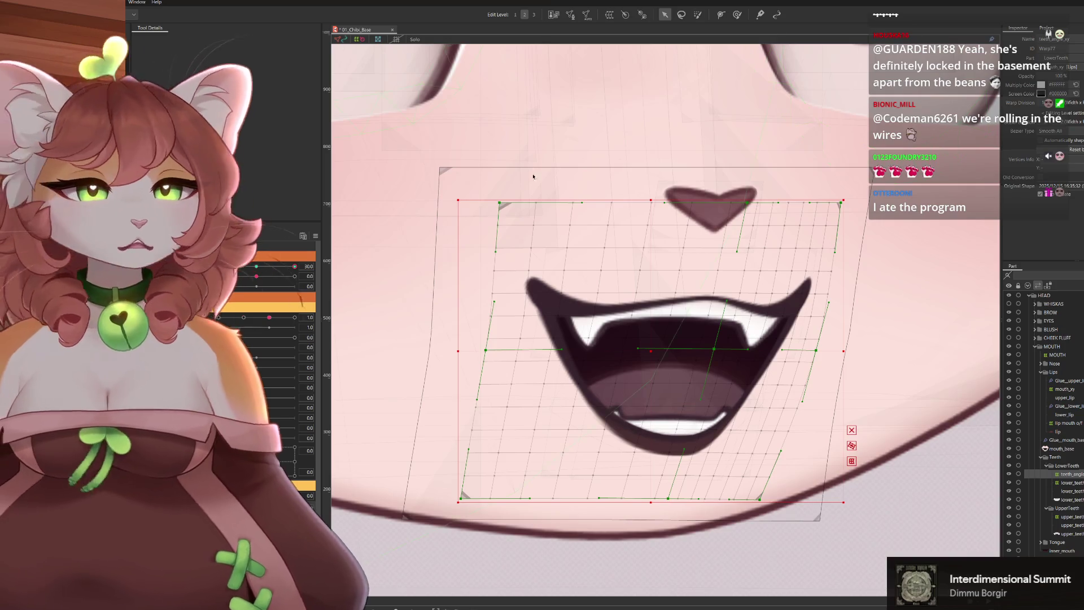
drag(506, 203, 532, 205)
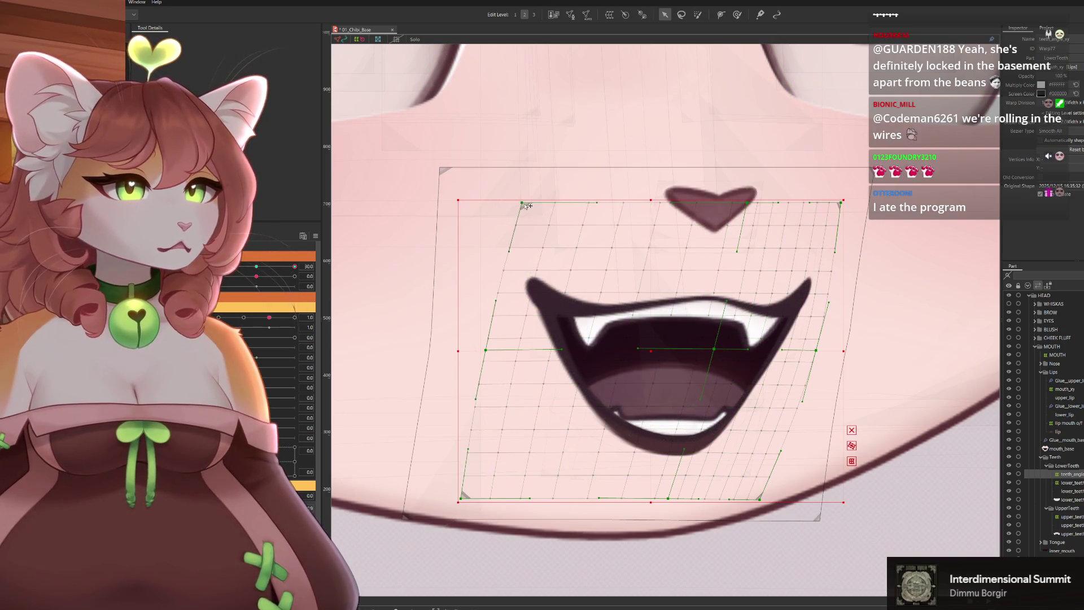
drag(488, 349, 509, 353)
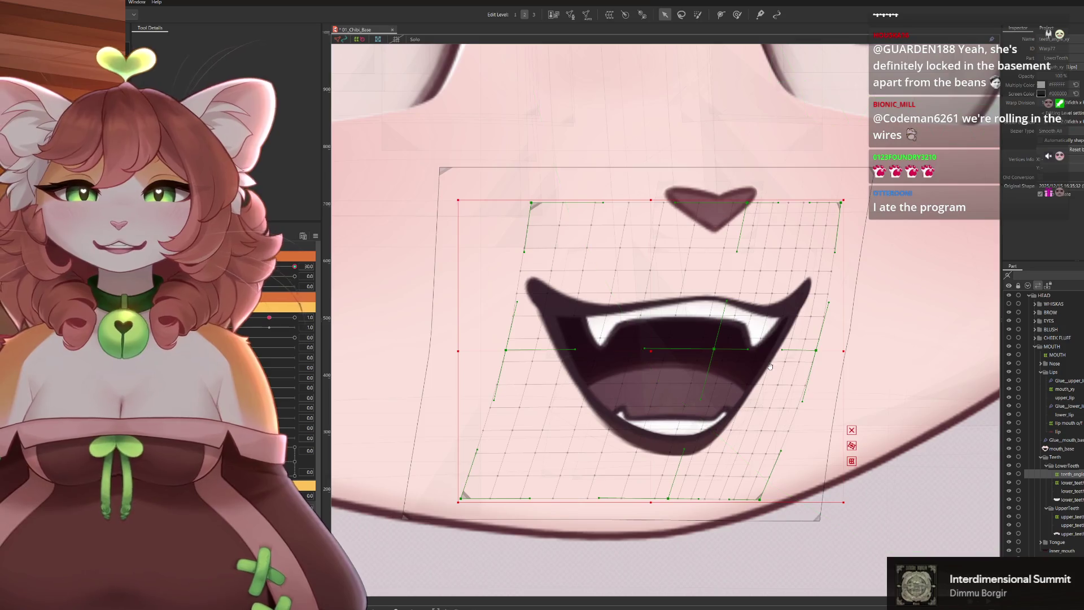
drag(763, 386, 745, 354)
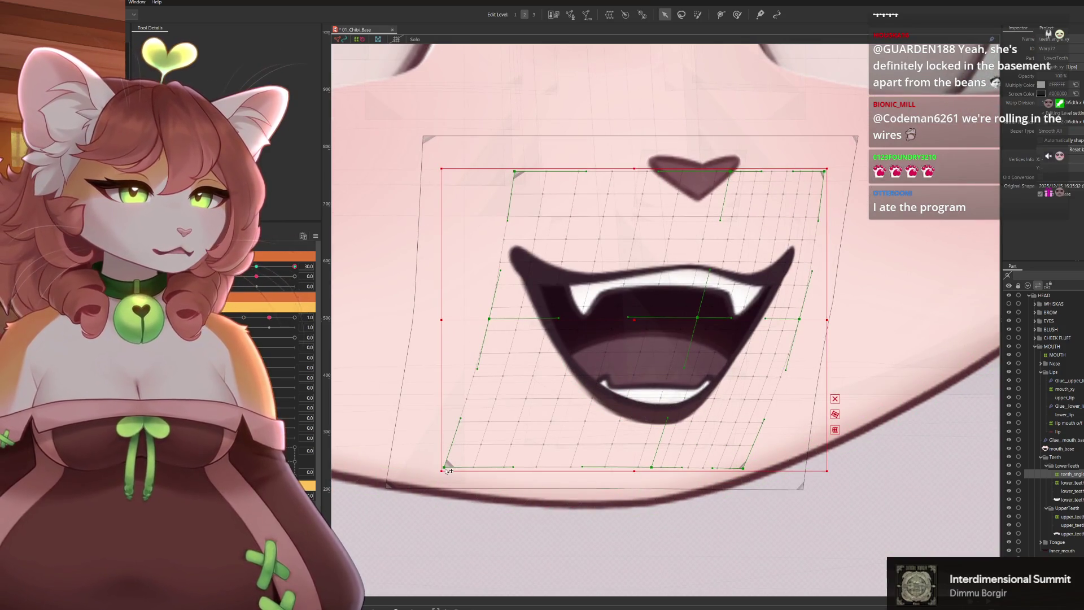
drag(447, 468, 470, 467)
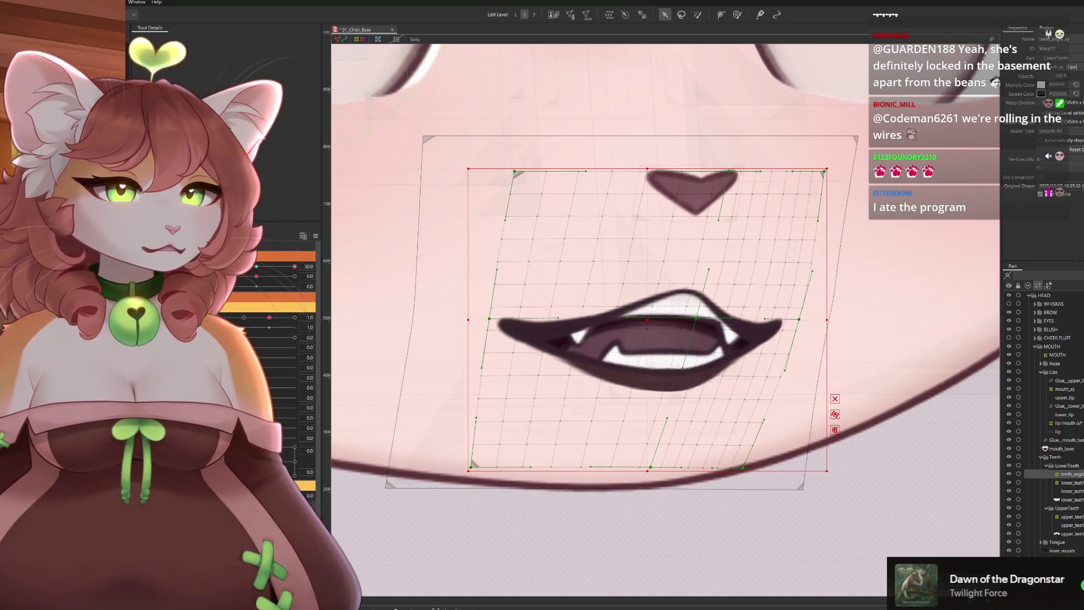
Nudge the whole teeth warp and its upper-lip grid points a few pixels left
drag(648, 322, 642, 321)
scroll(659, 331, down, 1)
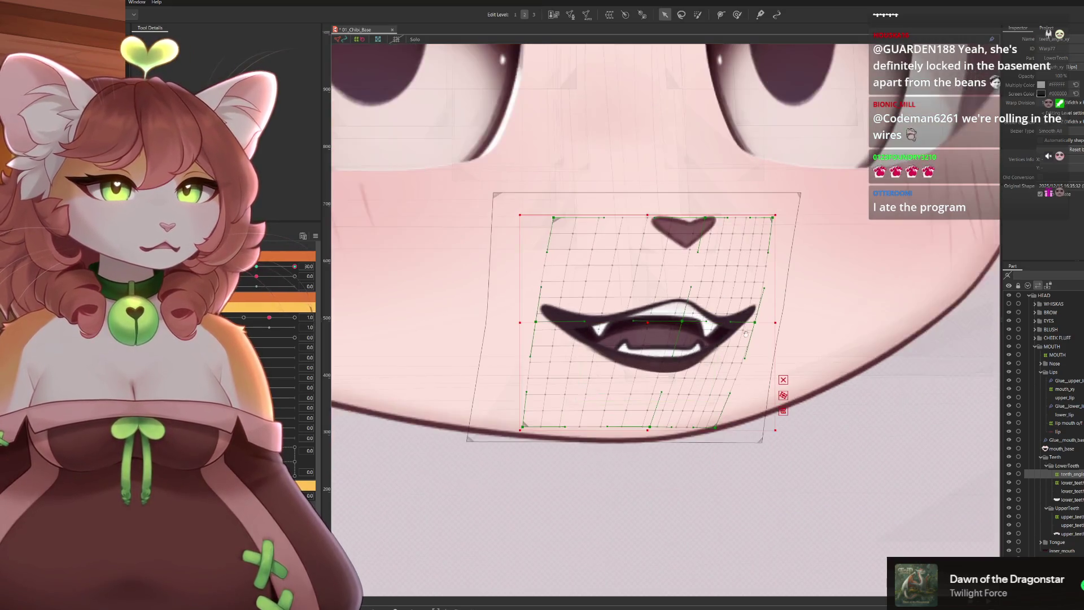
scroll(659, 330, down, 1)
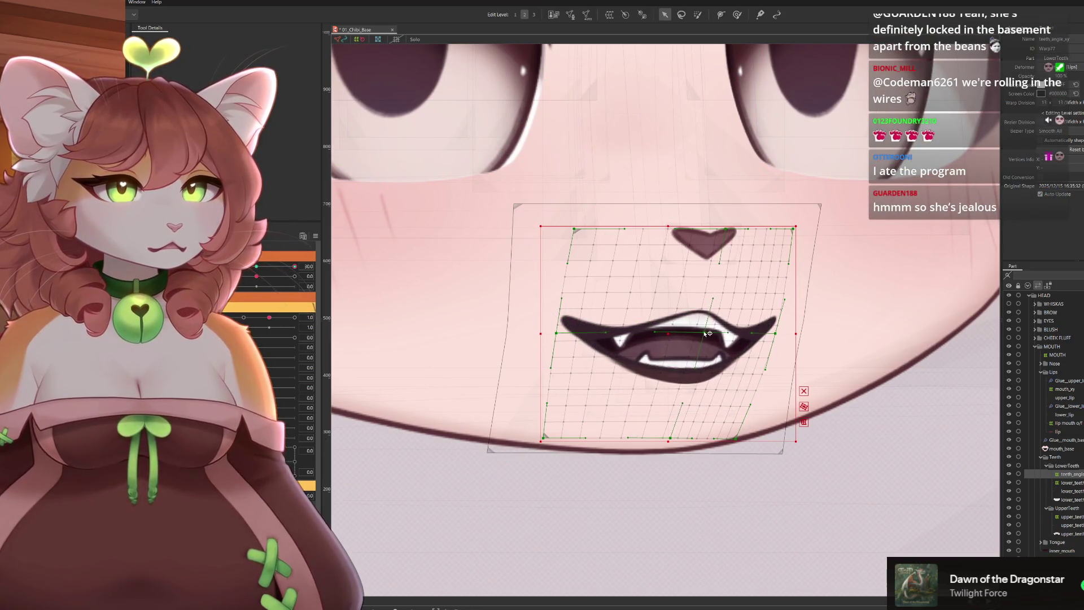
drag(706, 333, 679, 341)
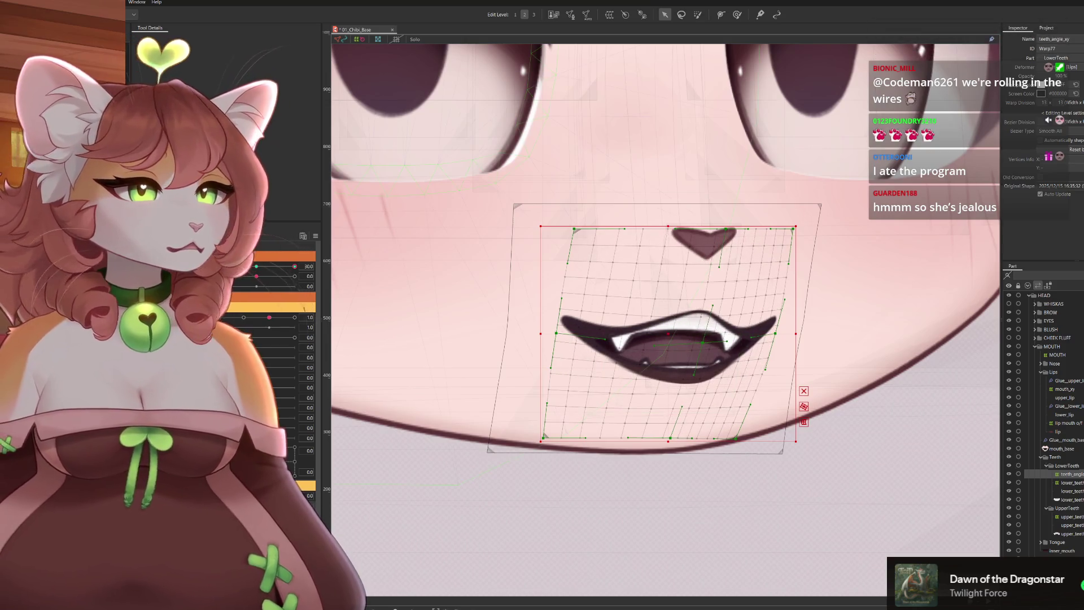
click(681, 340)
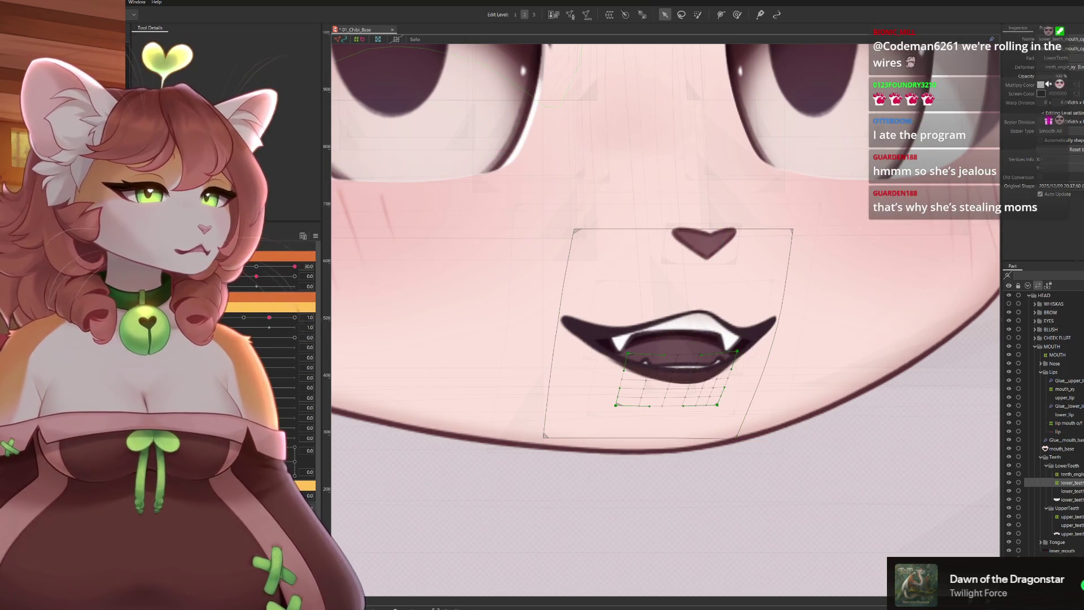
click(677, 336)
click(677, 339)
click(677, 339)
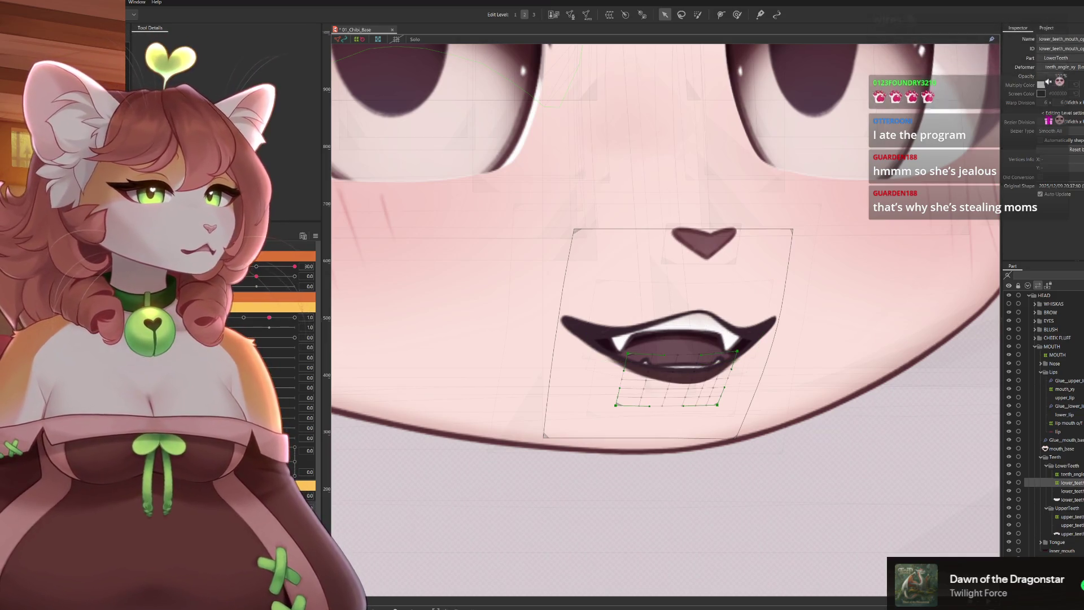
click(677, 340)
click(677, 338)
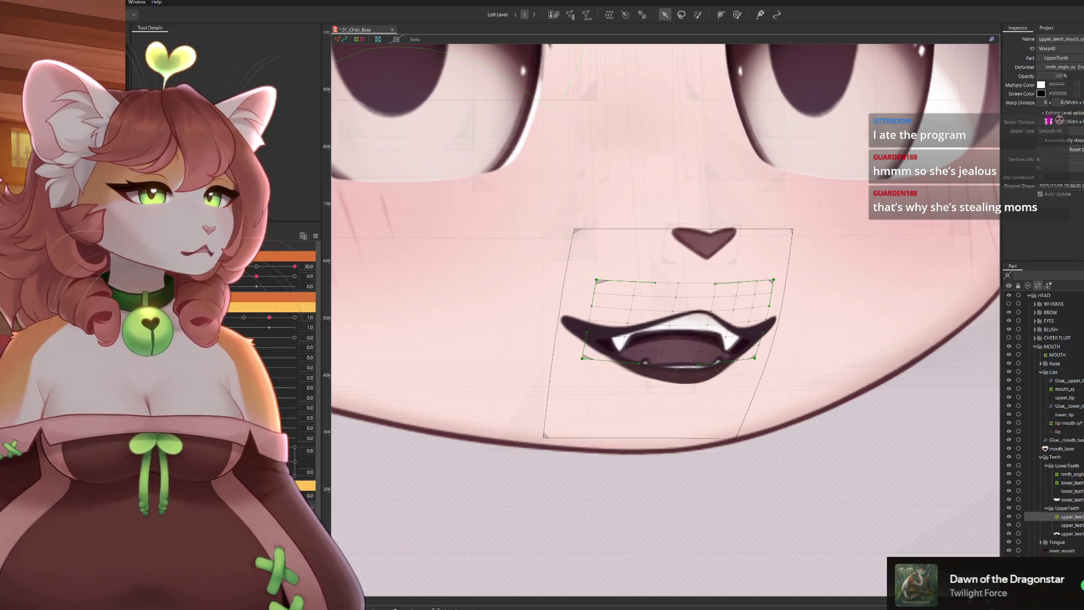
click(677, 339)
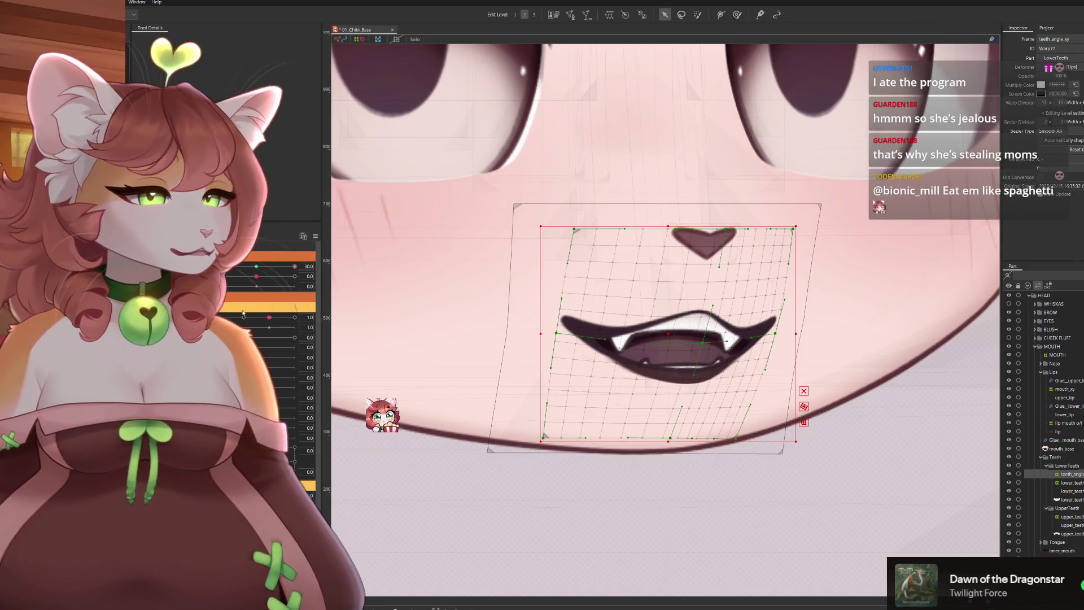
scroll(733, 427, down, 2)
scroll(733, 427, down, 2)
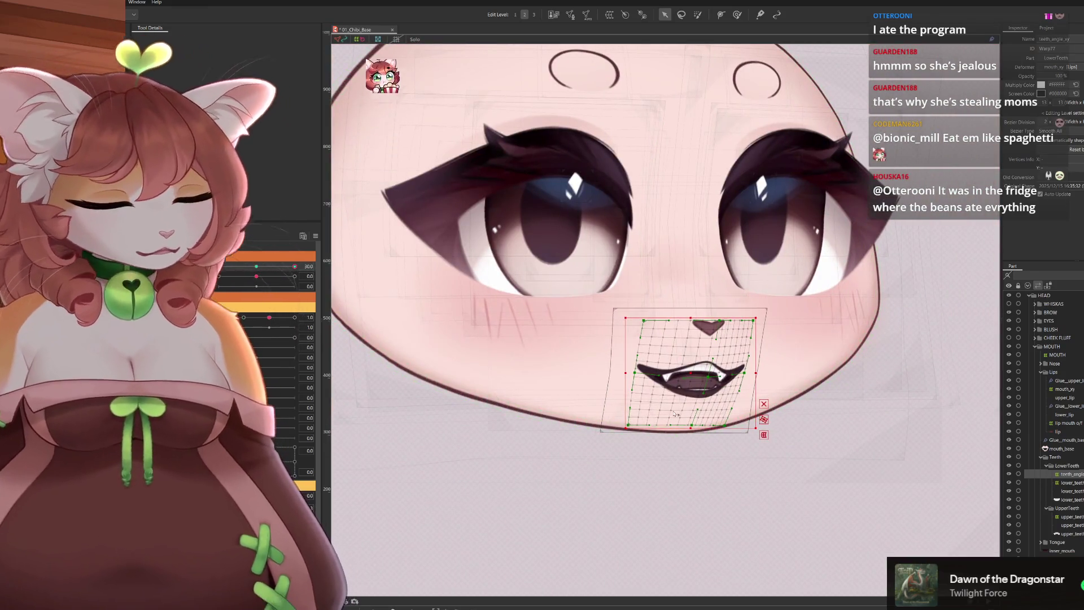
Deselect, turn the head sideways via the angle slider, then reselect the mouth warp
click(567, 371)
scroll(566, 371, up, 3)
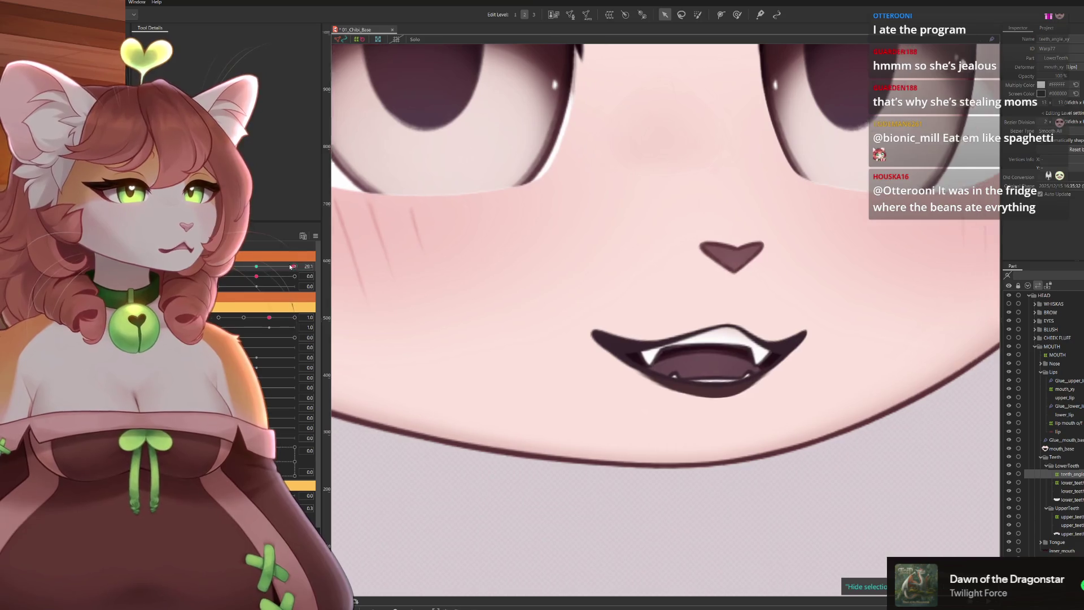
scroll(665, 254, down, 3)
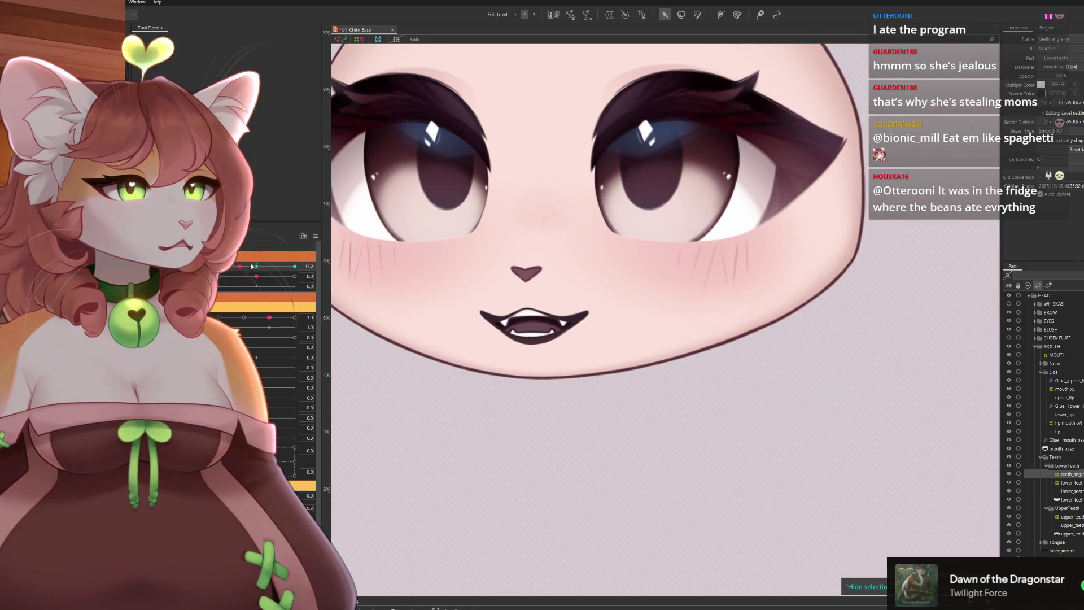
drag(251, 267, 311, 268)
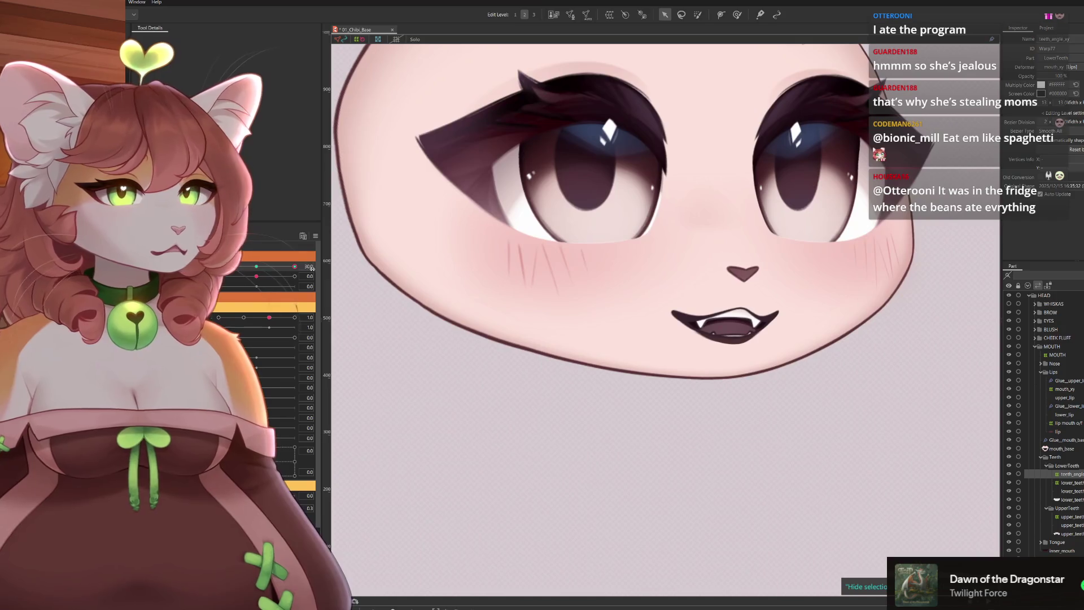
scroll(639, 343, up, 2)
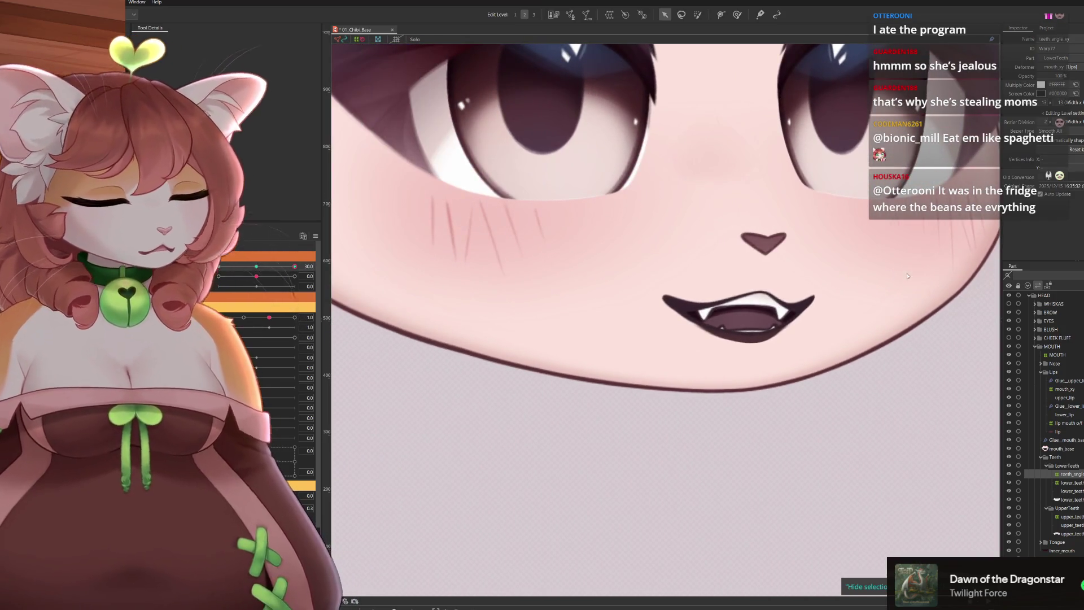
click(745, 320)
scroll(762, 321, up, 2)
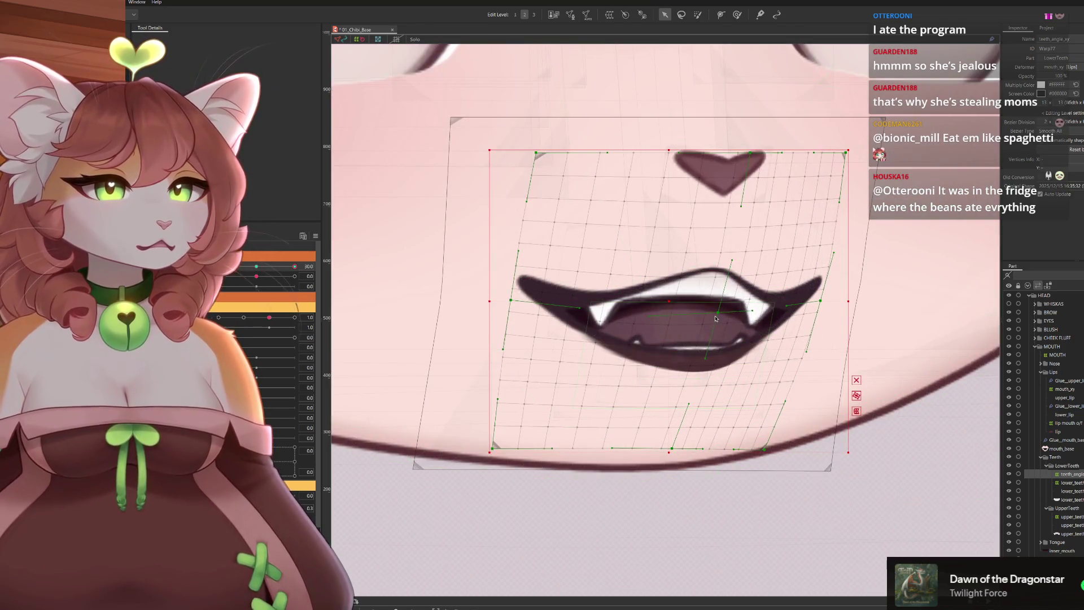
Raise the mouth warp point to open the fanged mouth wider, then pick another angle keyform
drag(721, 315, 722, 305)
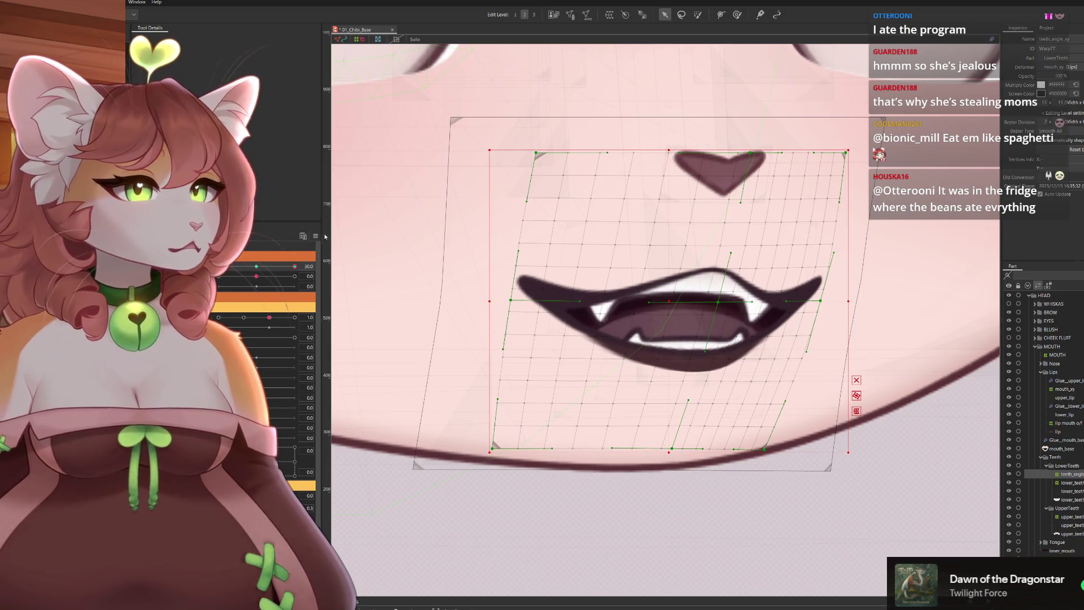
click(258, 282)
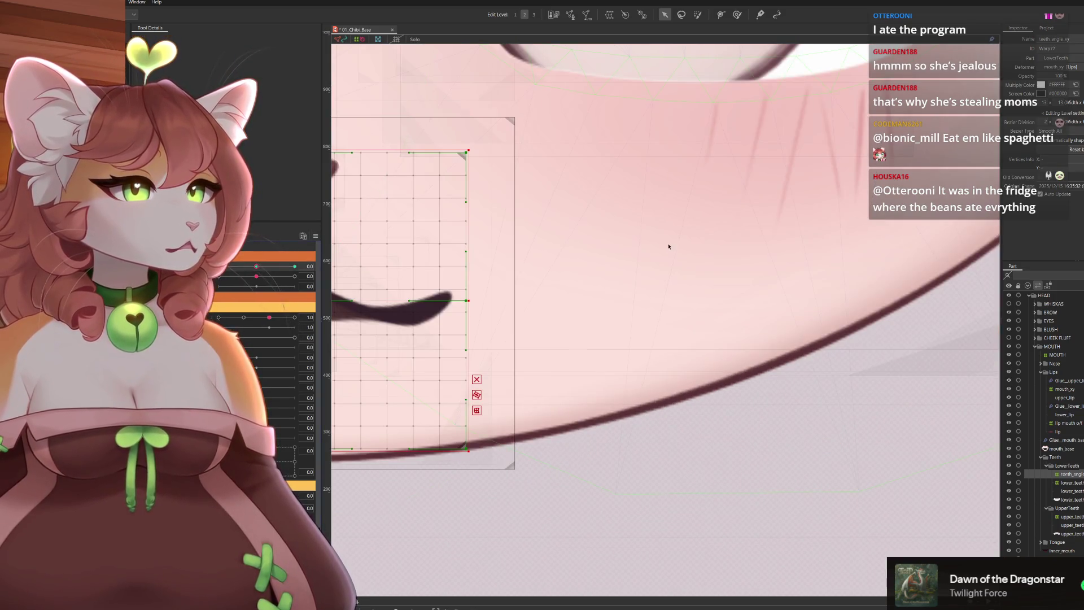
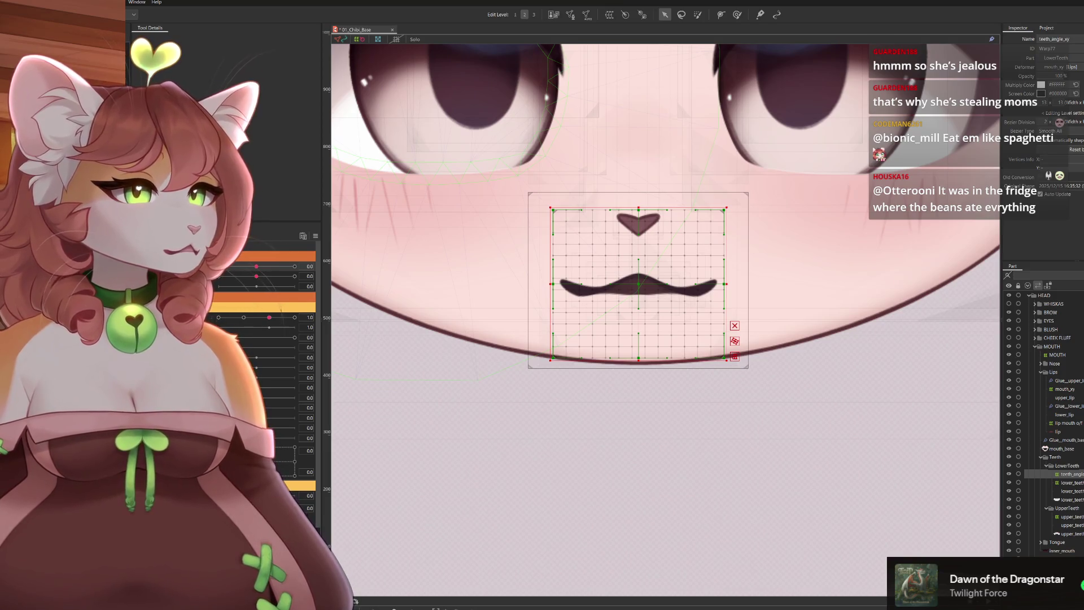
Turn angle X to 30 and drag teeth_angle_xy warp points to fit the turned mouth
drag(258, 270, 799, 282)
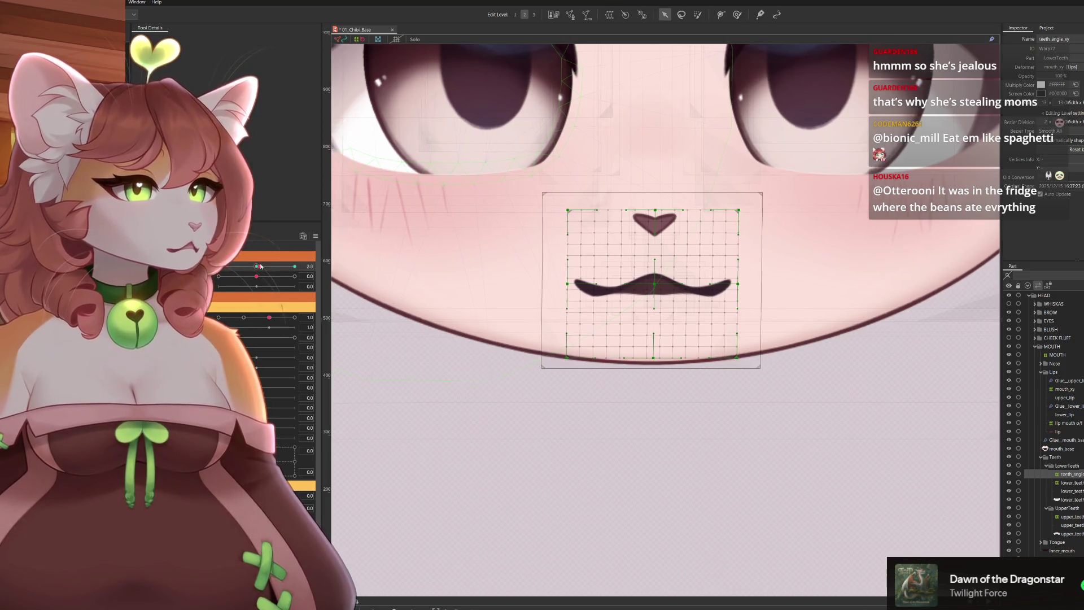
click(847, 601)
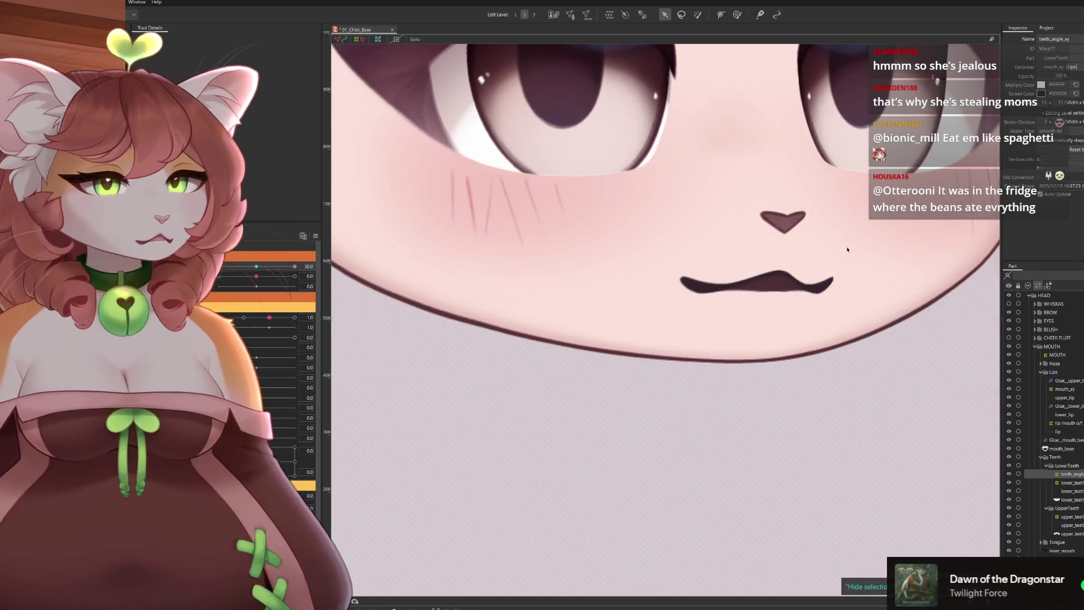
click(847, 601)
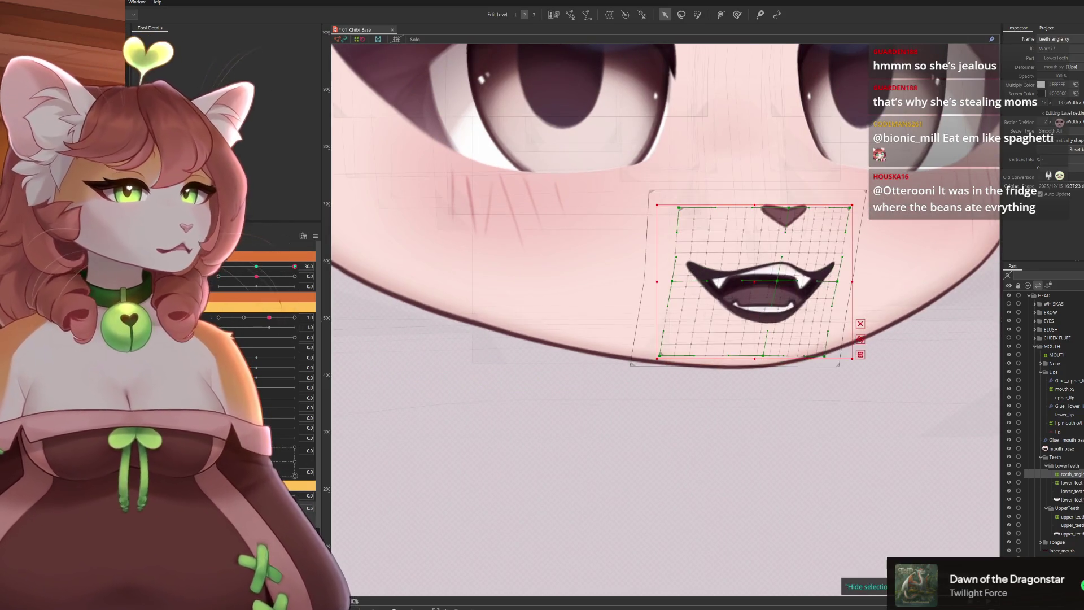
scroll(780, 329, up, 2)
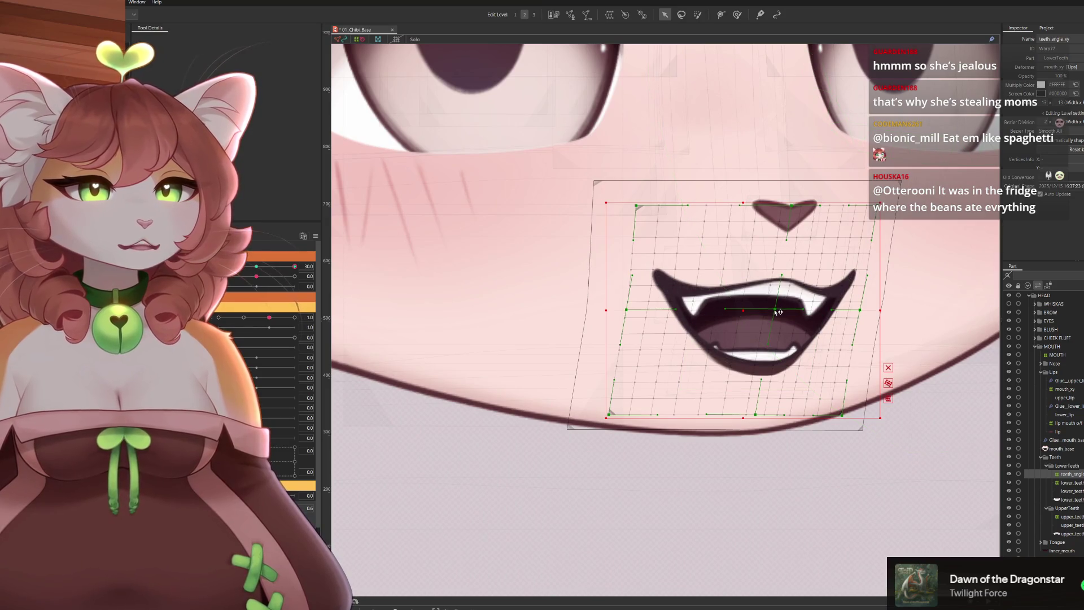
drag(777, 311, 786, 311)
drag(627, 310, 638, 311)
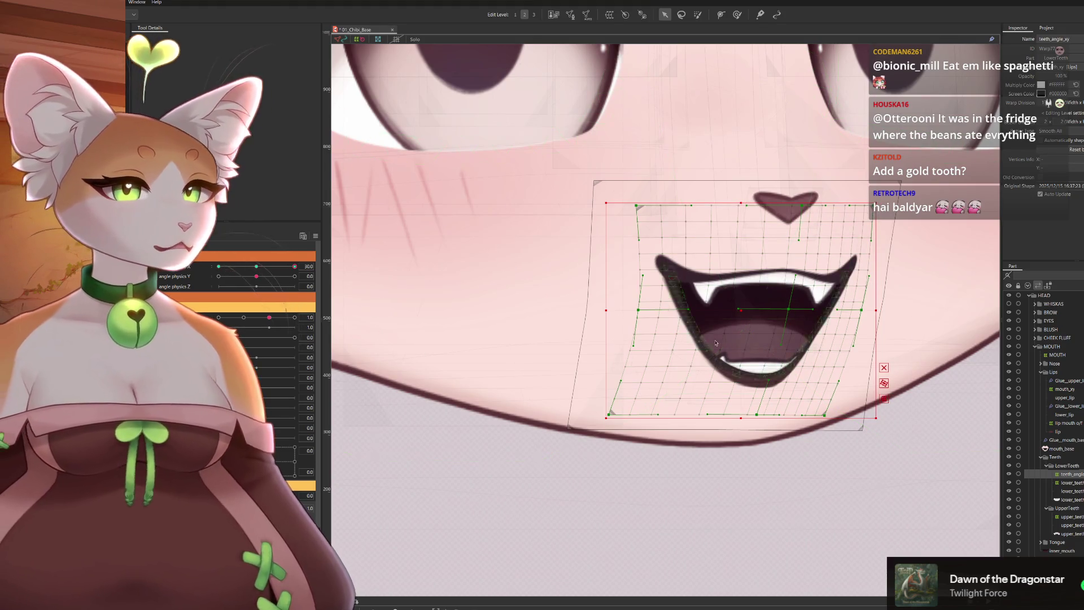
scroll(770, 292, up, 2)
scroll(762, 293, up, 2)
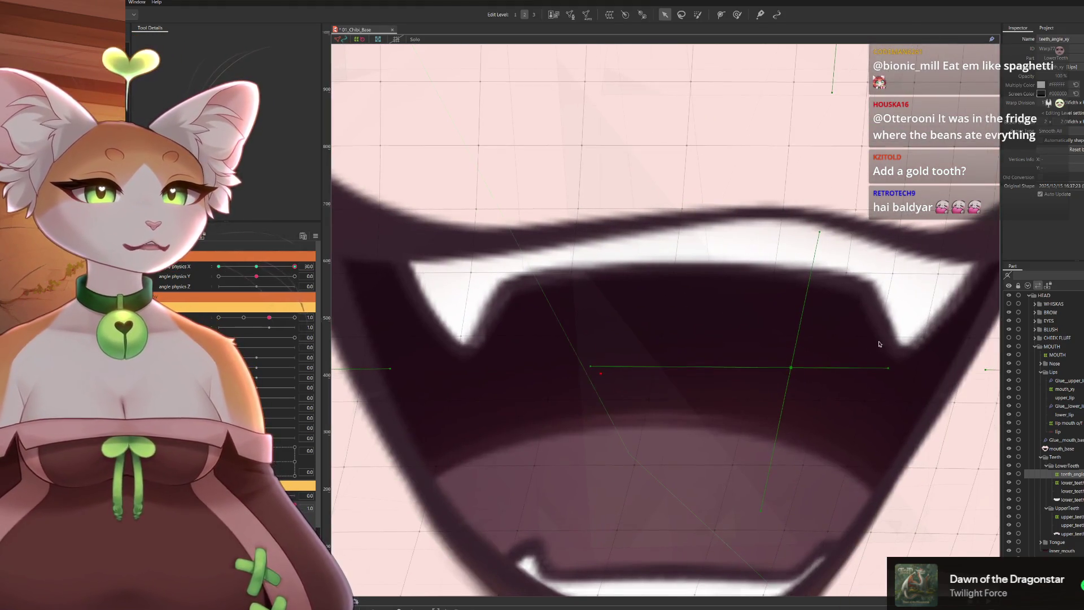
scroll(333, 109, down, 1)
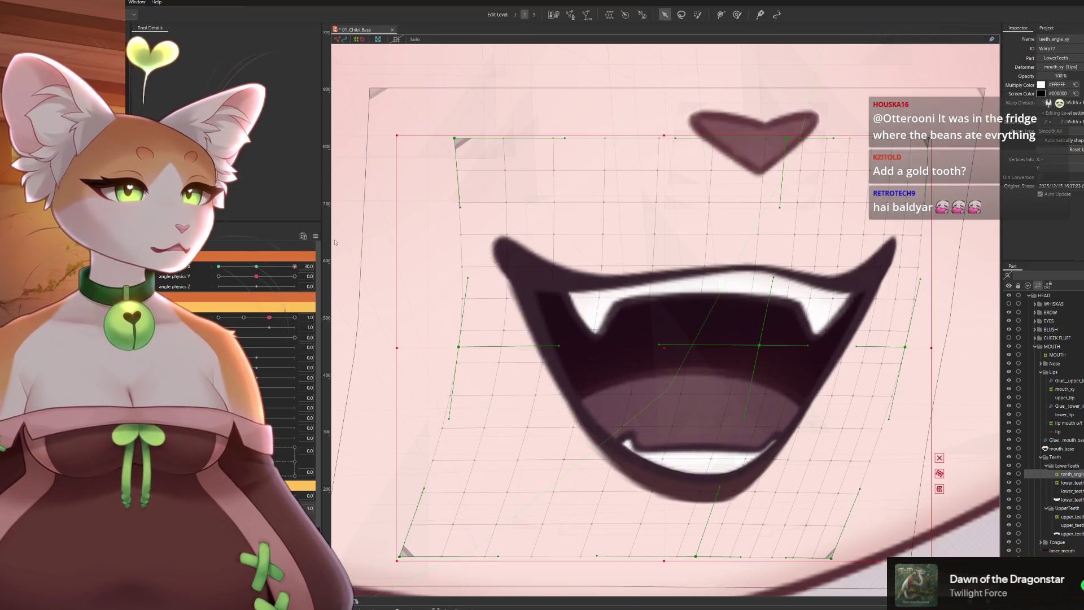
scroll(666, 320, right, 5)
scroll(665, 305, down, 3)
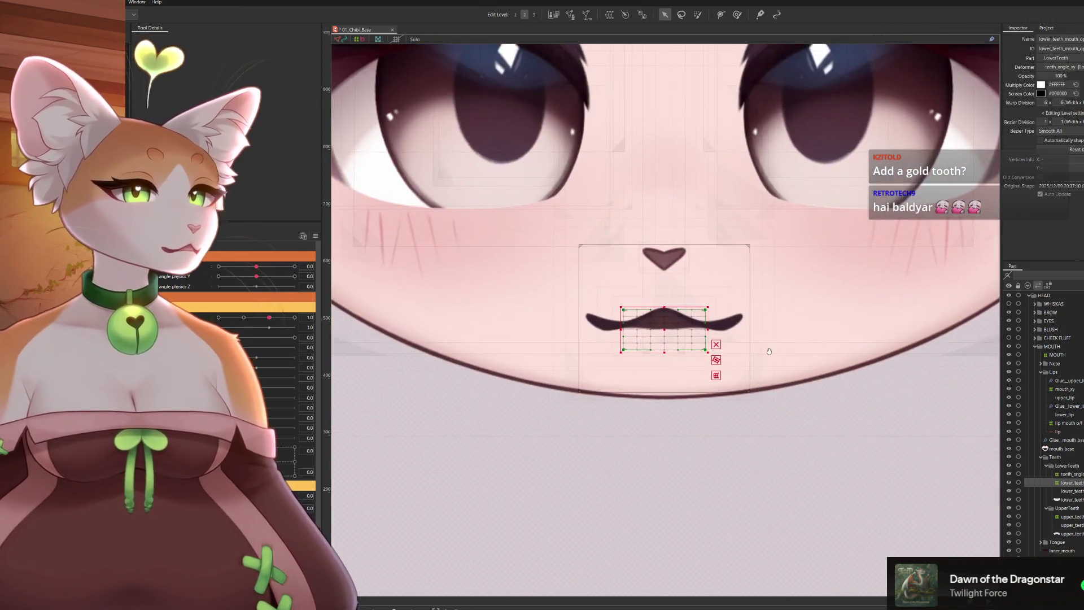
scroll(692, 305, up, 2)
Select upper_teeth_mouth and raise its warp division count to 11
click(1068, 516)
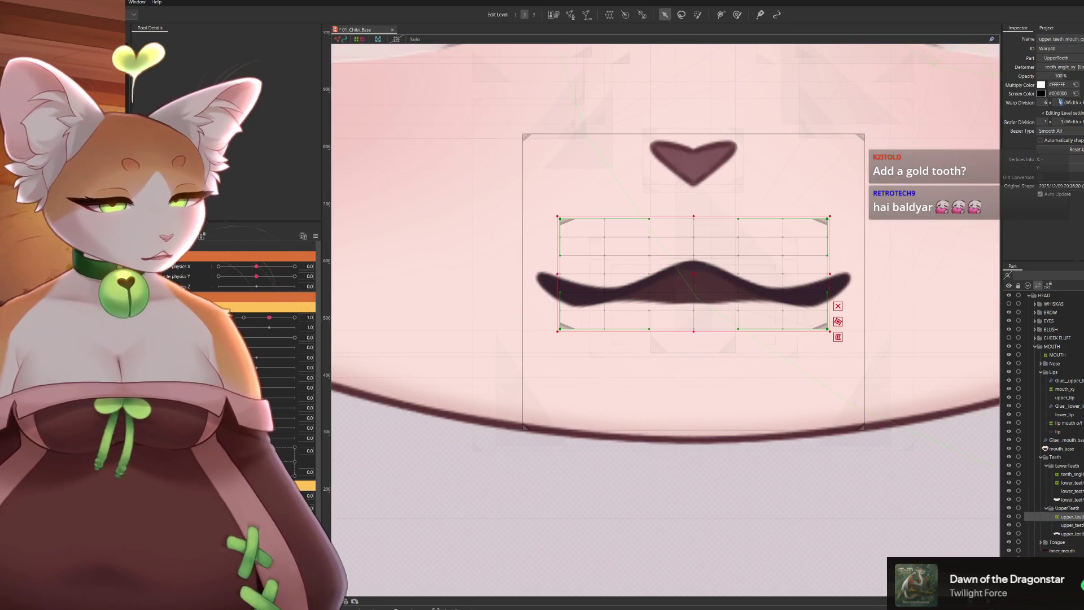
click(1059, 103)
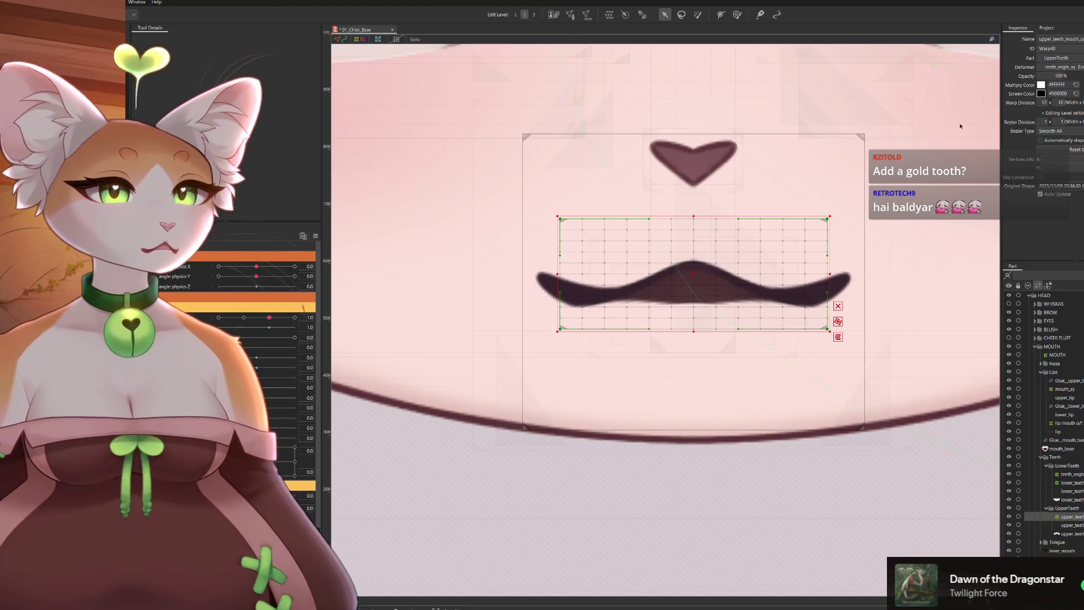
text(11)
key(Return)
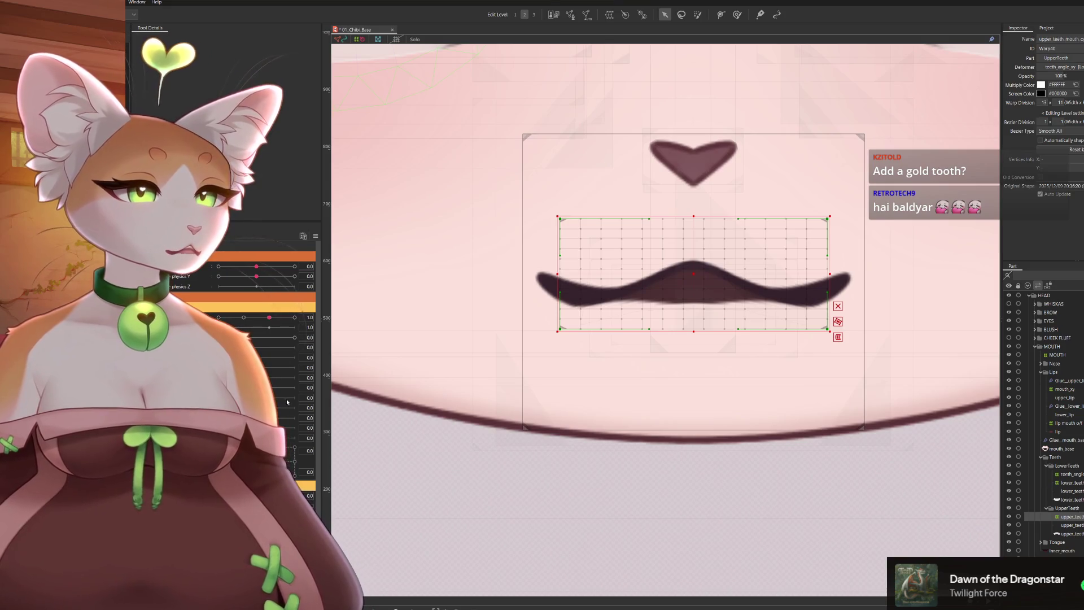
scroll(401, 260, down, 3)
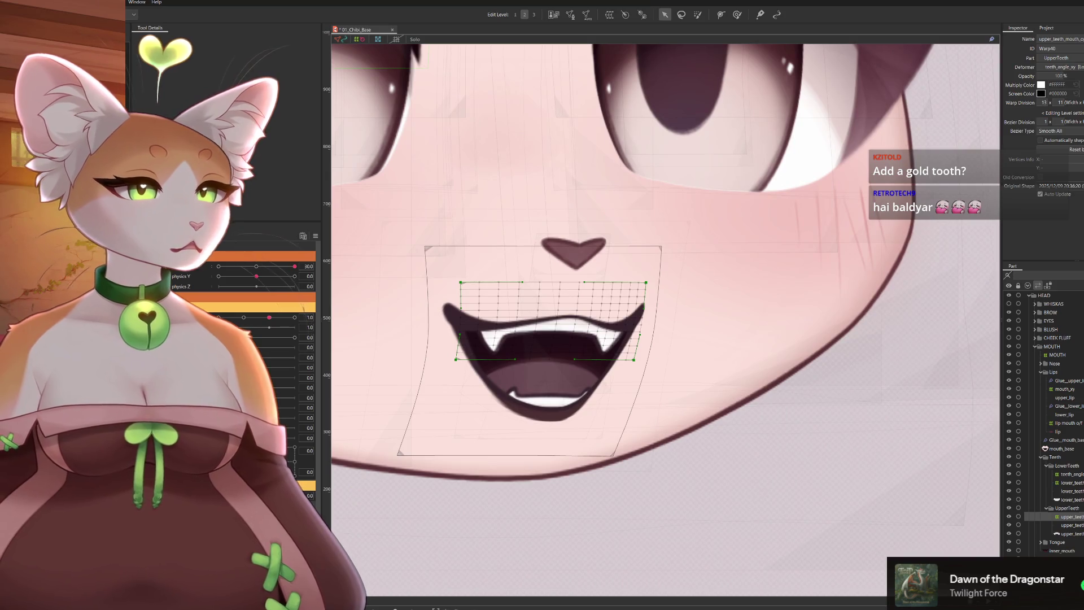
Reshape teeth_angle_xy points and corners so the fangs align inside the turned mouth
click(582, 350)
scroll(626, 343, up, 2)
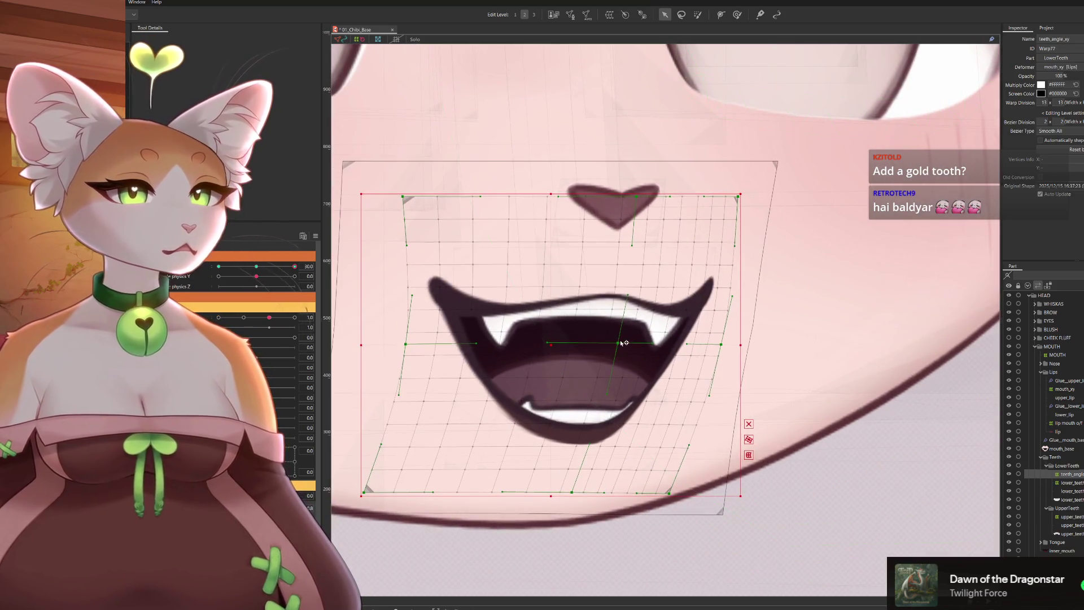
drag(626, 343, 577, 344)
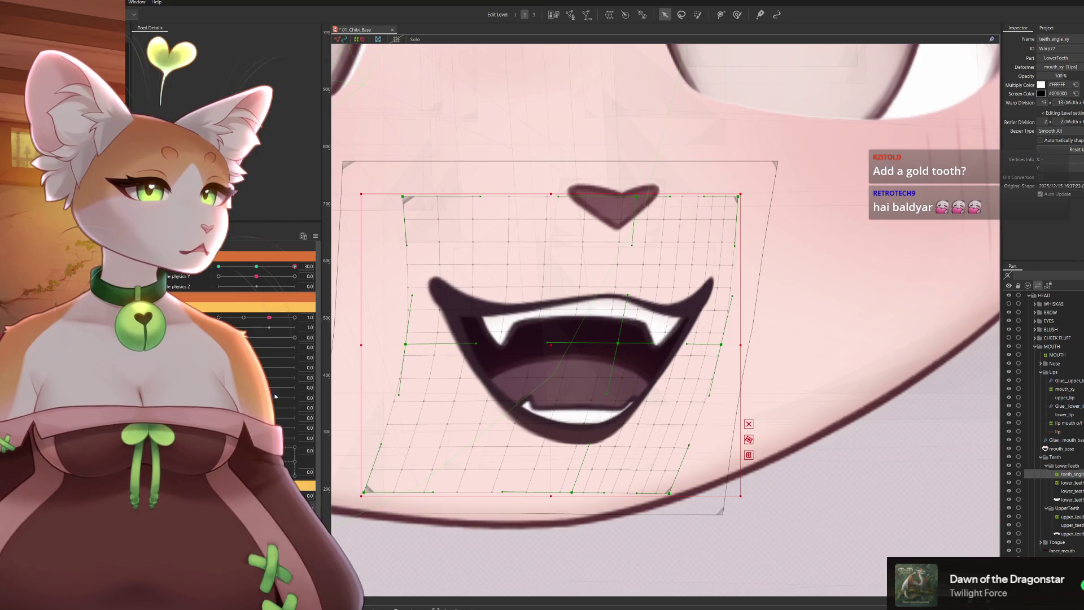
scroll(538, 387, up, 3)
scroll(538, 386, down, 3)
scroll(538, 386, down, 2)
scroll(539, 386, down, 1)
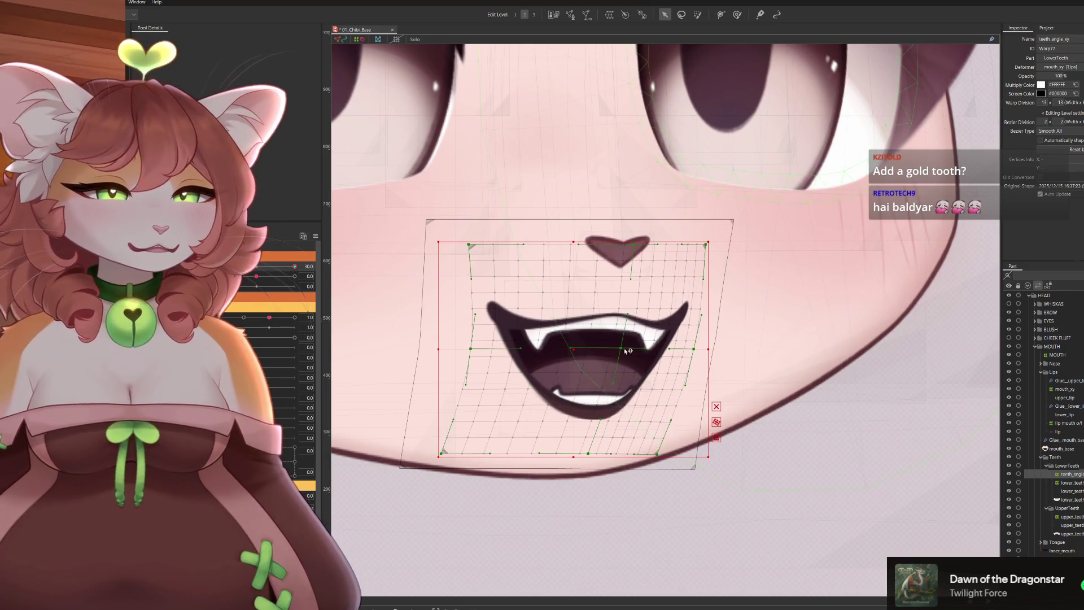
drag(624, 350, 618, 349)
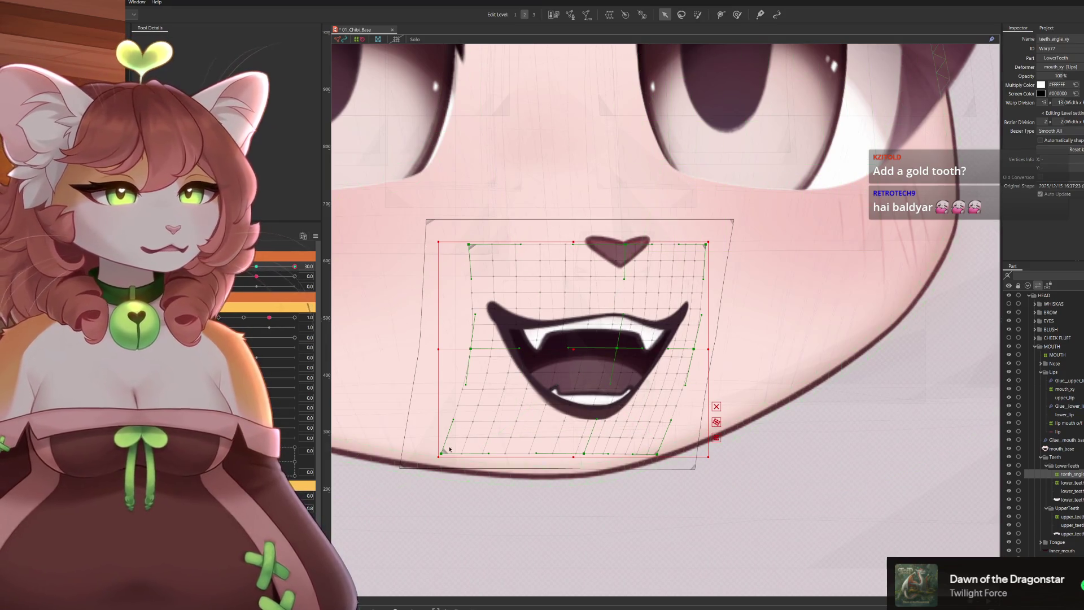
drag(443, 455, 450, 455)
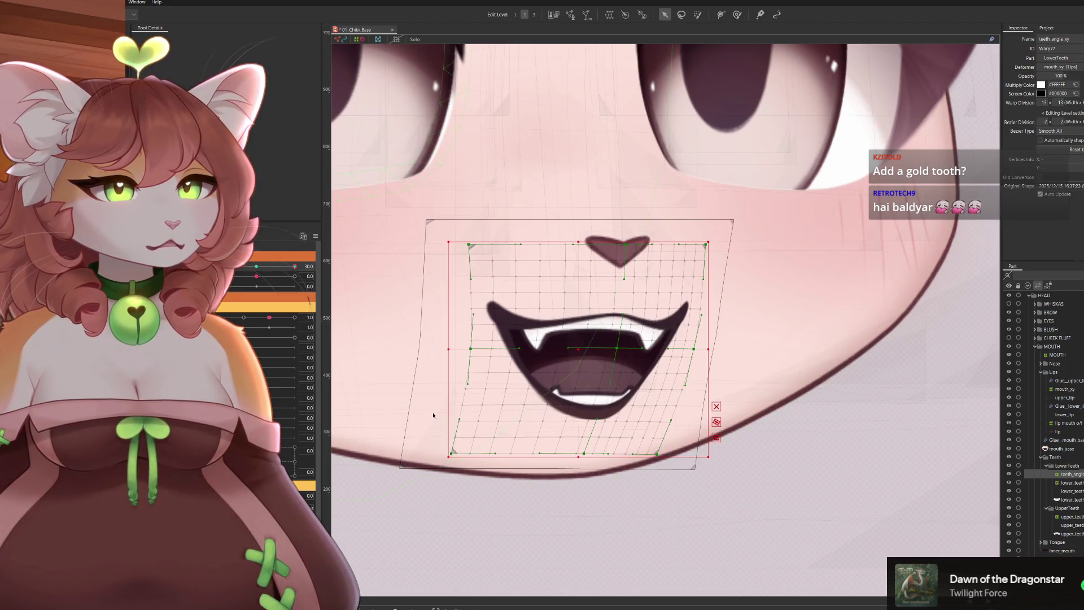
scroll(508, 431, down, 3)
scroll(560, 413, up, 3)
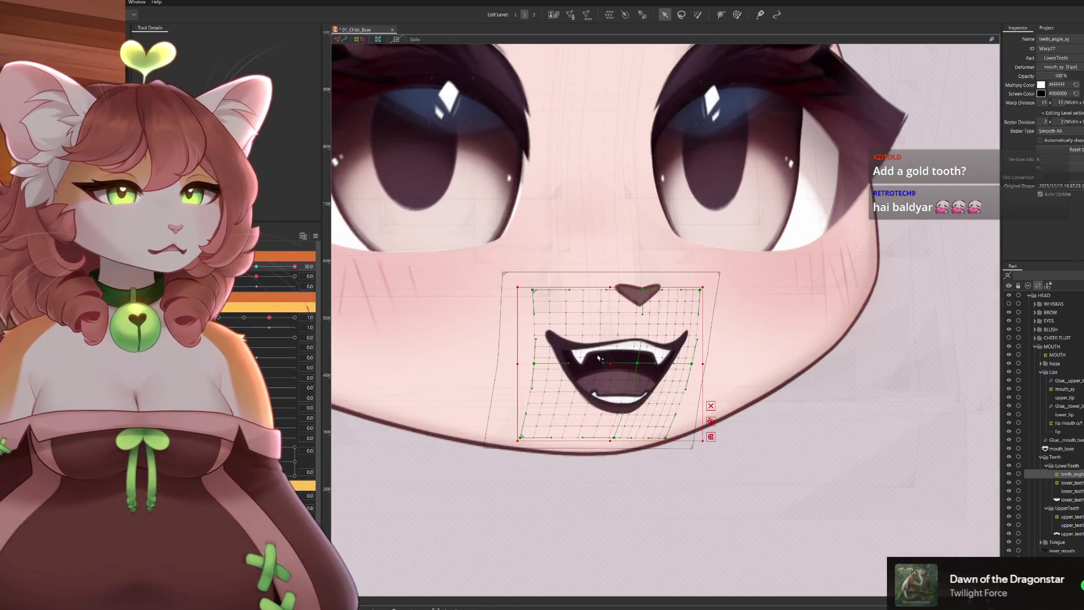
drag(620, 376, 609, 365)
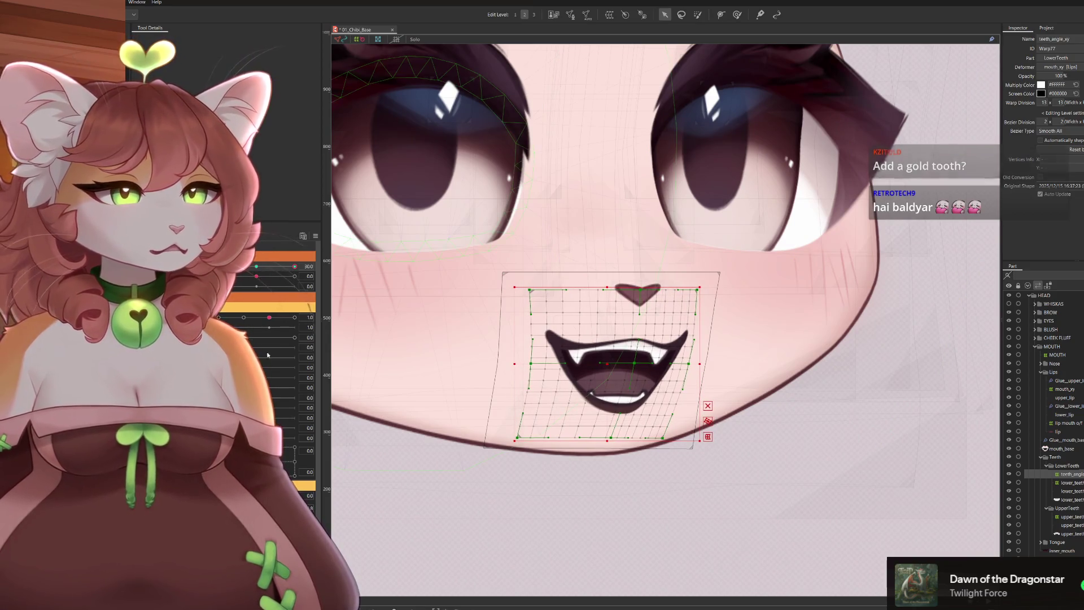
Swing the head angle side to side to check the teeth stay aligned
drag(291, 267, 318, 272)
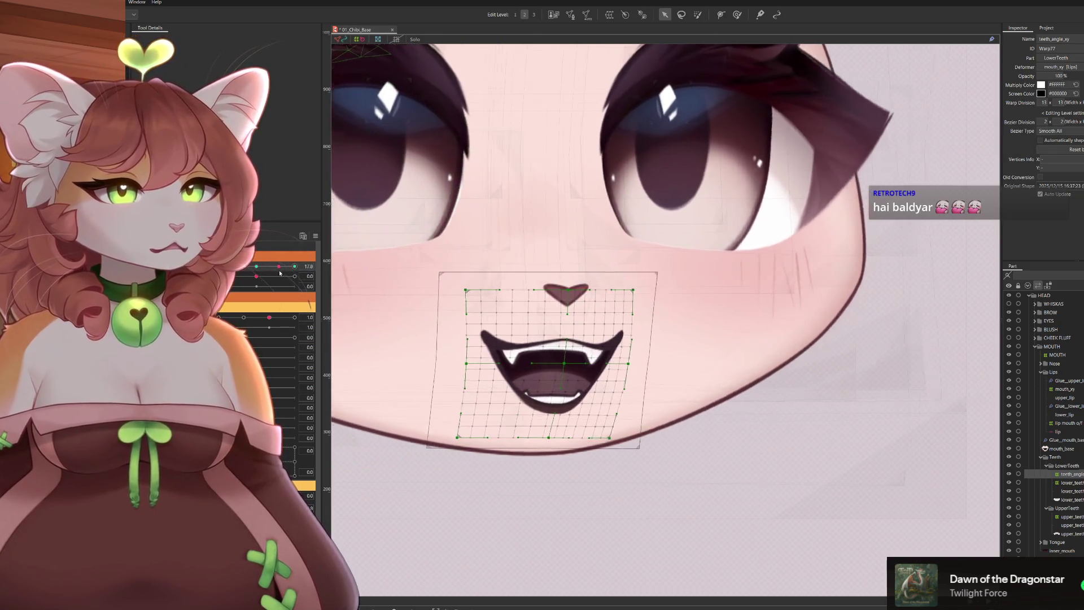
scroll(686, 293, down, 2)
drag(280, 265, 335, 273)
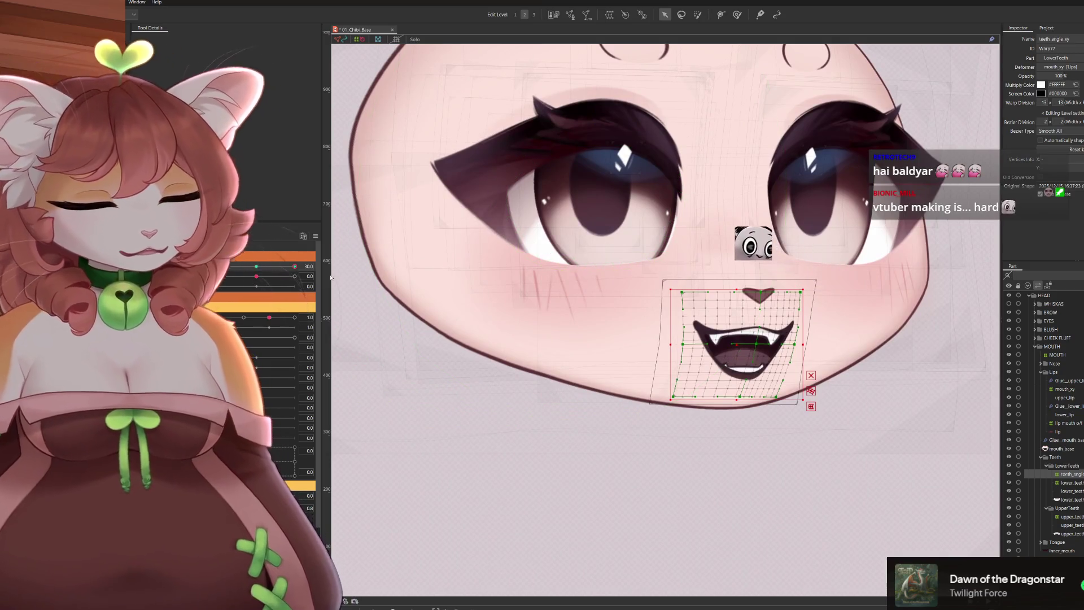
scroll(636, 392, up, 2)
drag(286, 261, 293, 265)
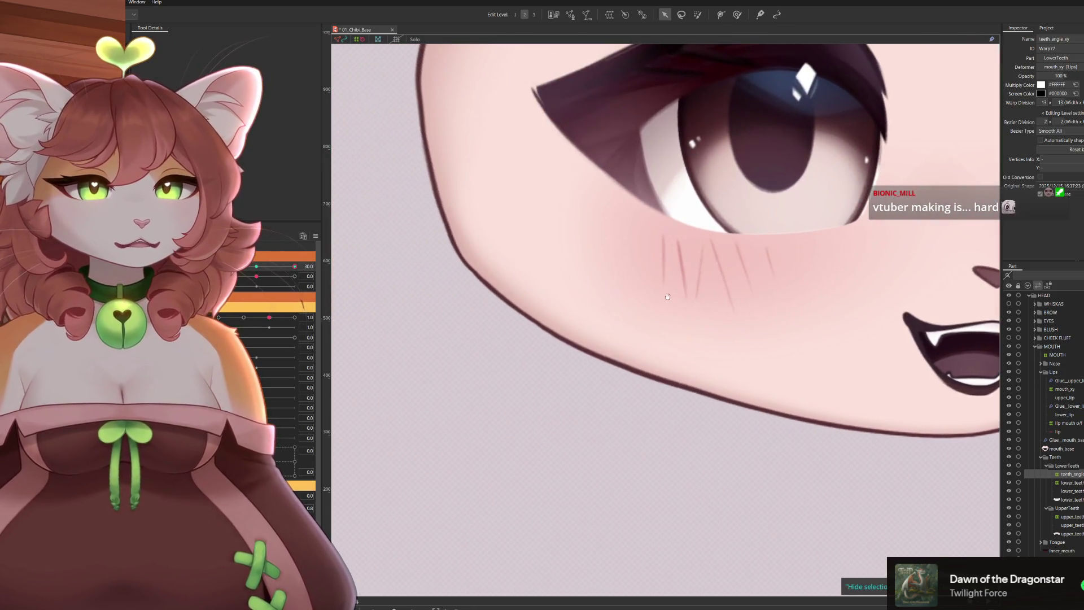
Turn the head through far angles to check the teeth, then reset the mouth pose
mouse_move(294, 267)
mouse_down()
mouse_move(308, 264)
mouse_move(298, 307)
mouse_up()
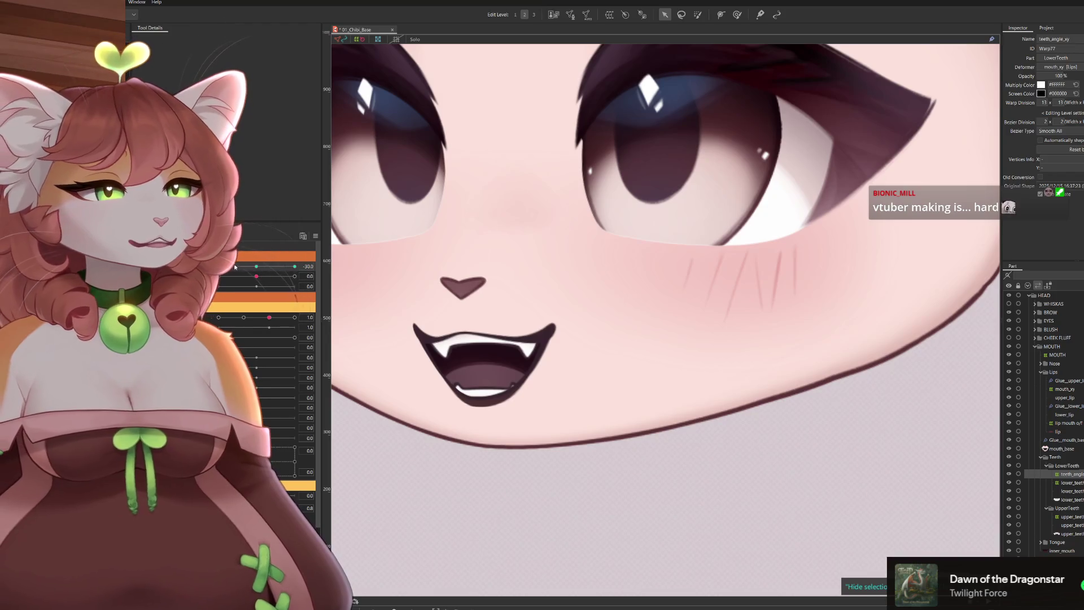
drag(305, 265, 282, 264)
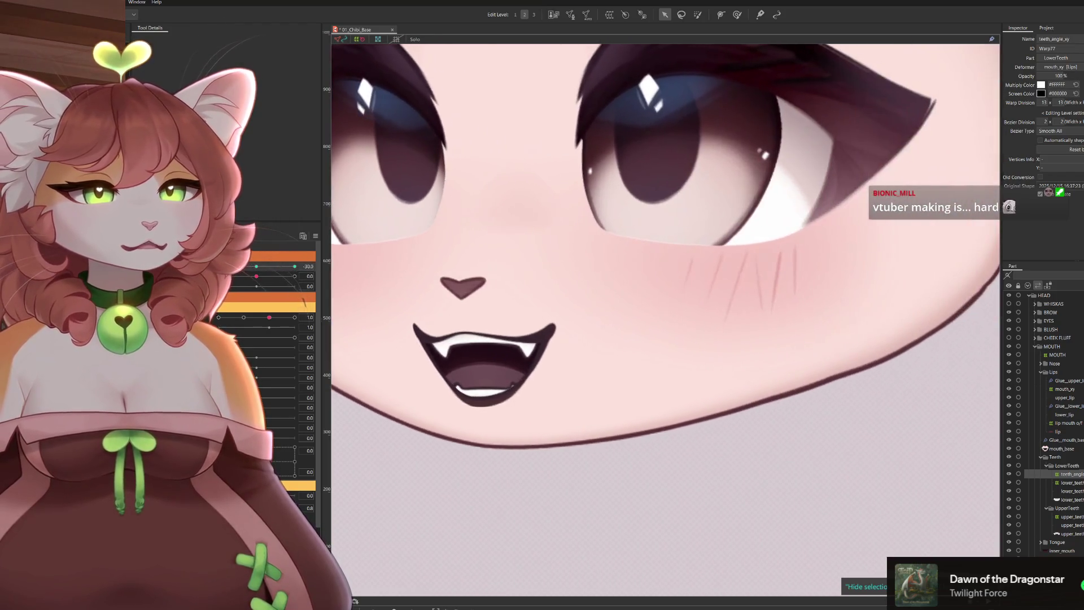
mouse_move(282, 264)
mouse_down()
mouse_move(318, 254)
mouse_move(259, 265)
mouse_up()
click(277, 432)
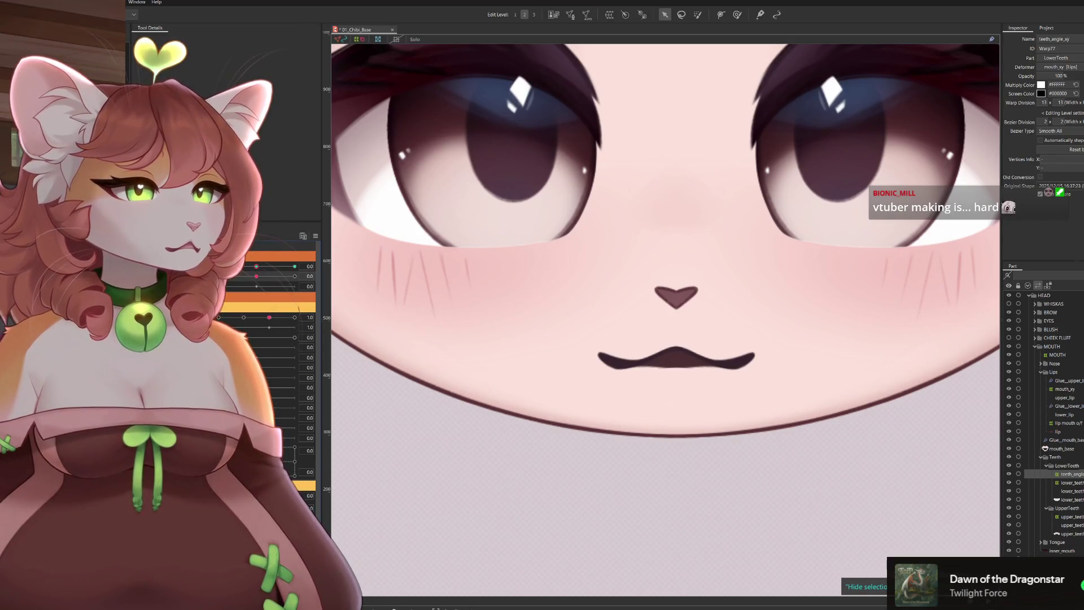
Test an upward head tilt with the fanged mouth open, then reset the angle to 0
click(256, 278)
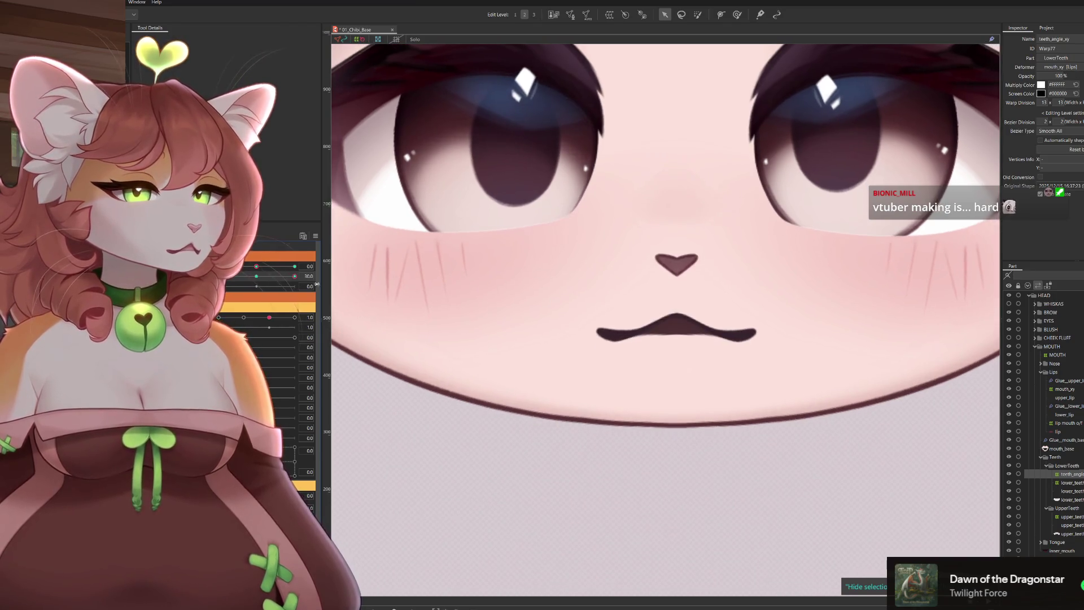
click(256, 270)
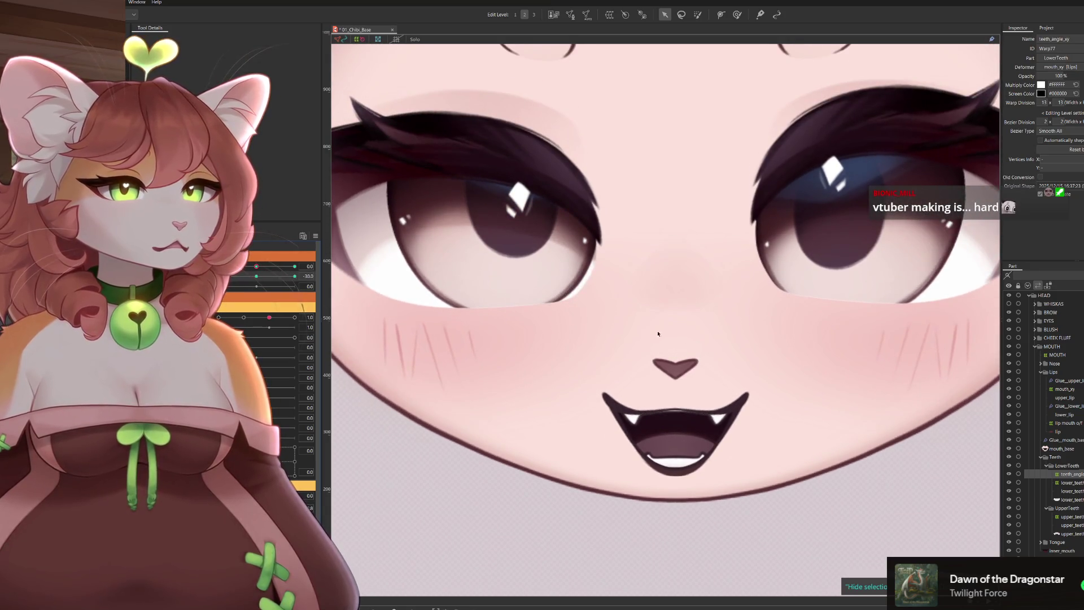
scroll(603, 318, down, 2)
click(259, 266)
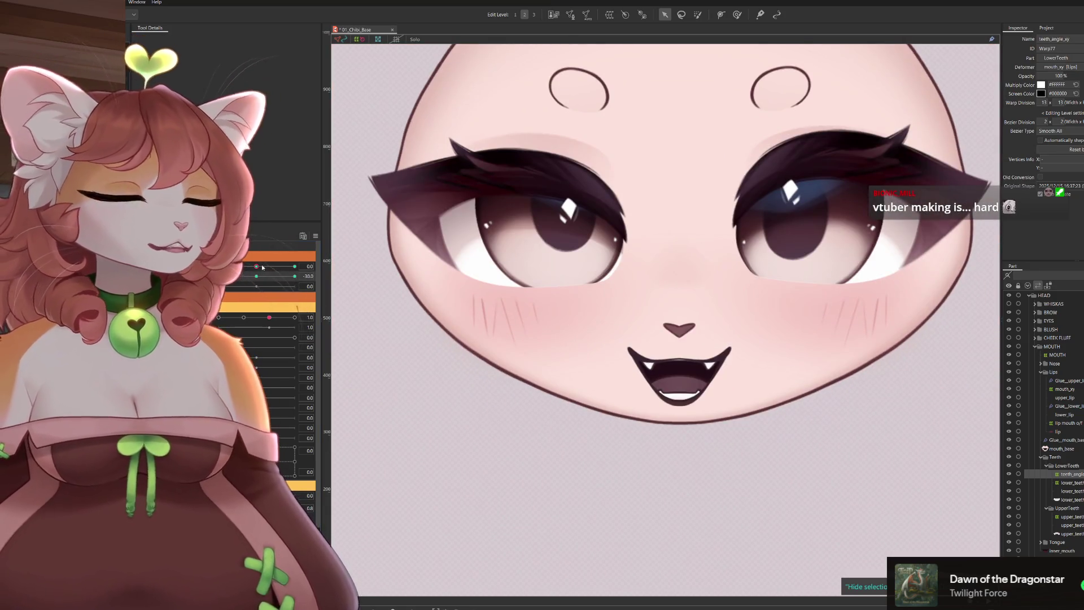
click(256, 277)
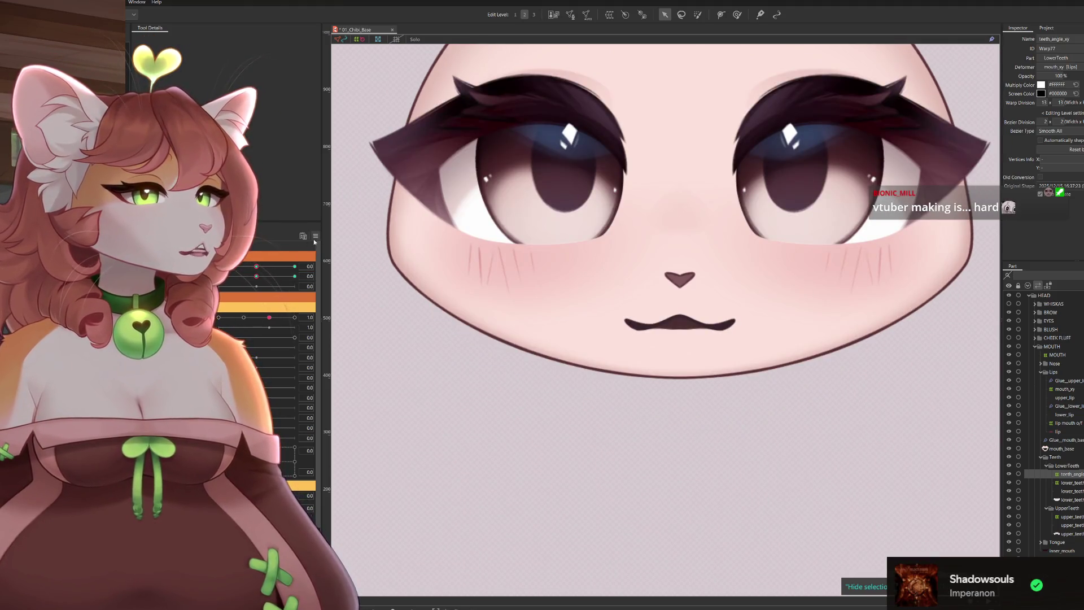
Delete the teeth_angle item and step through the Parts tree to upper_teeth_line
key(Delete)
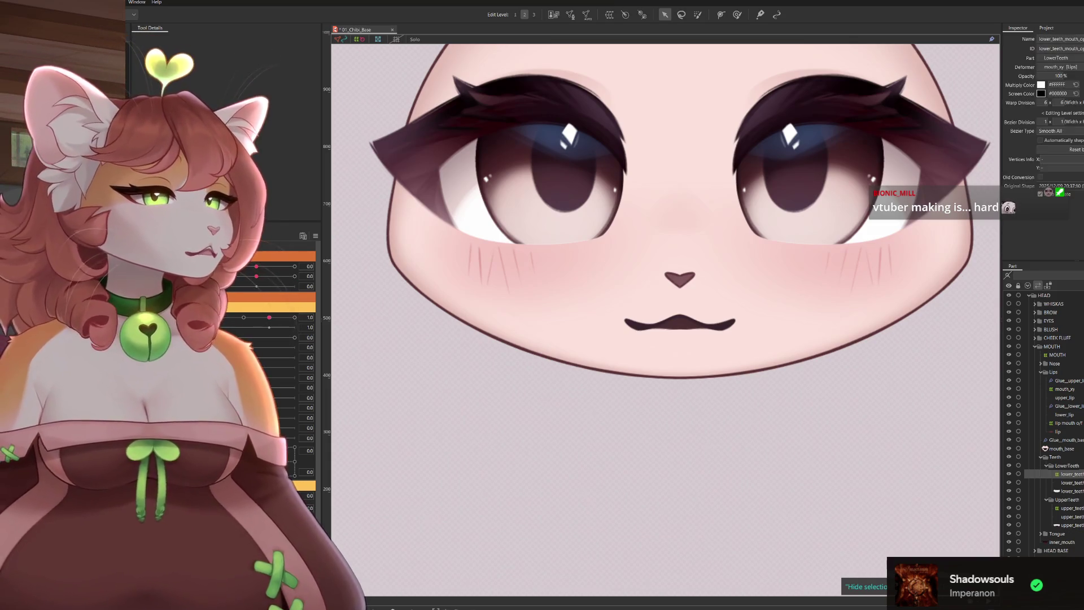
click(1063, 473)
click(1068, 508)
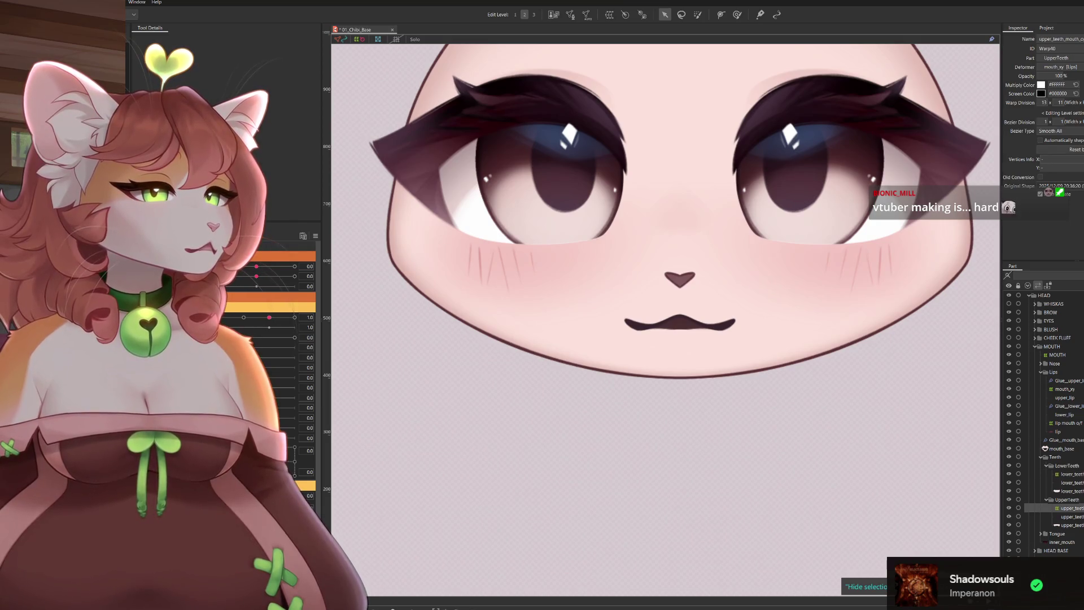
key(Down)
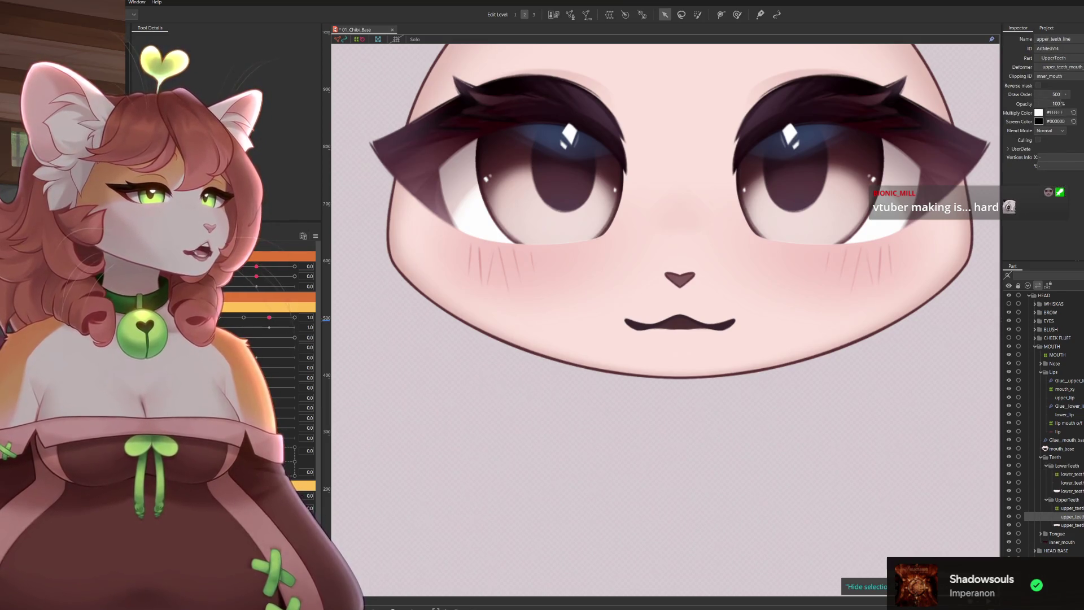
scroll(715, 337, up, 2)
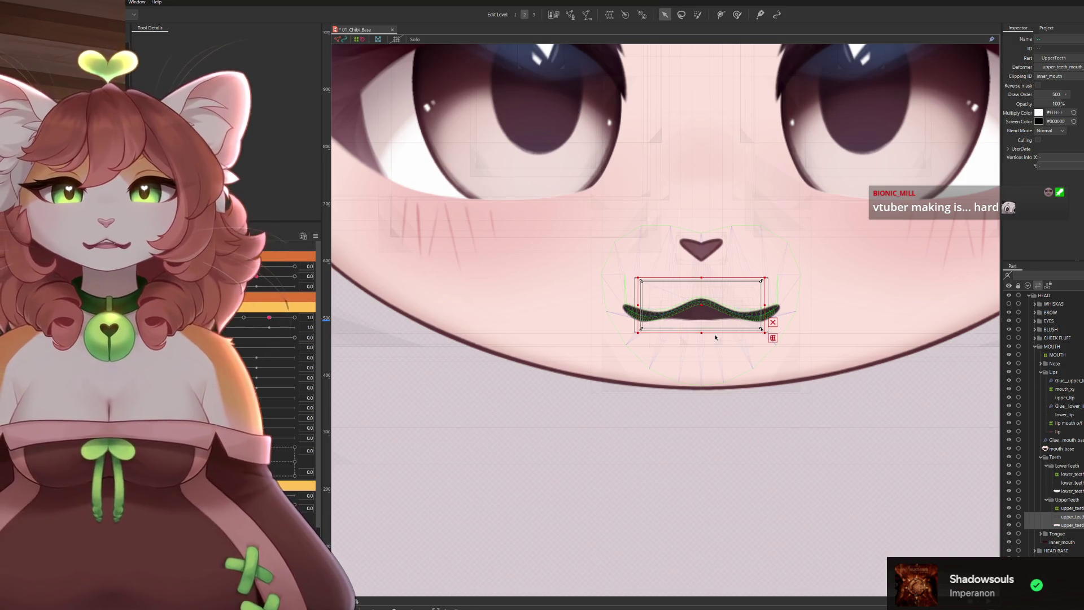
scroll(597, 369, down, 5)
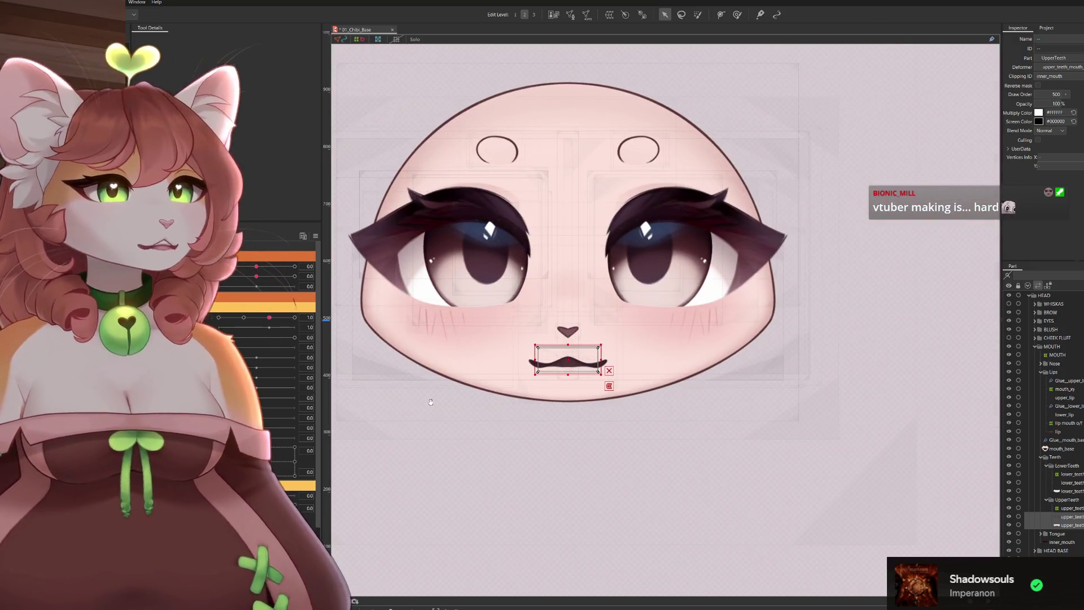
scroll(597, 368, down, 1)
Recentre the face and select the tongue_open_mouth warp deformer
drag(401, 353, 327, 267)
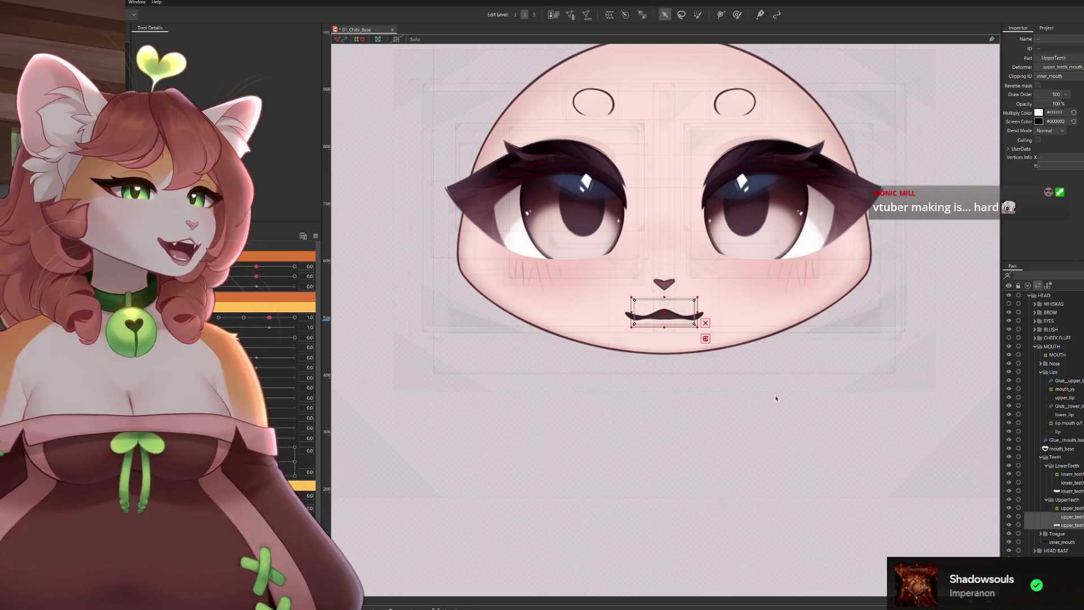
scroll(663, 315, up, 3)
scroll(544, 356, up, 2)
scroll(606, 431, up, 2)
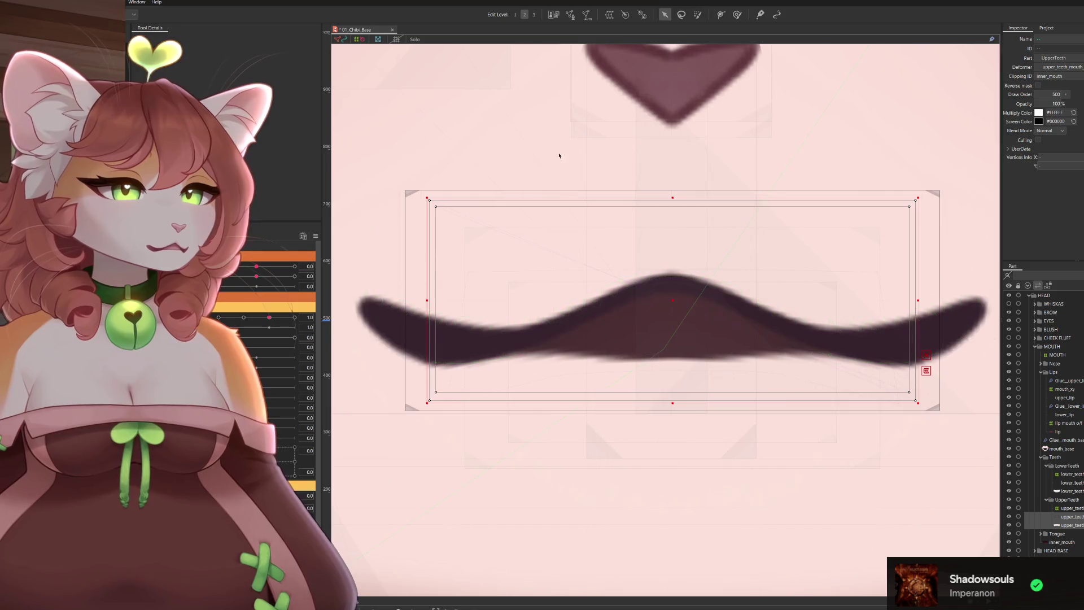
scroll(760, 345, down, 3)
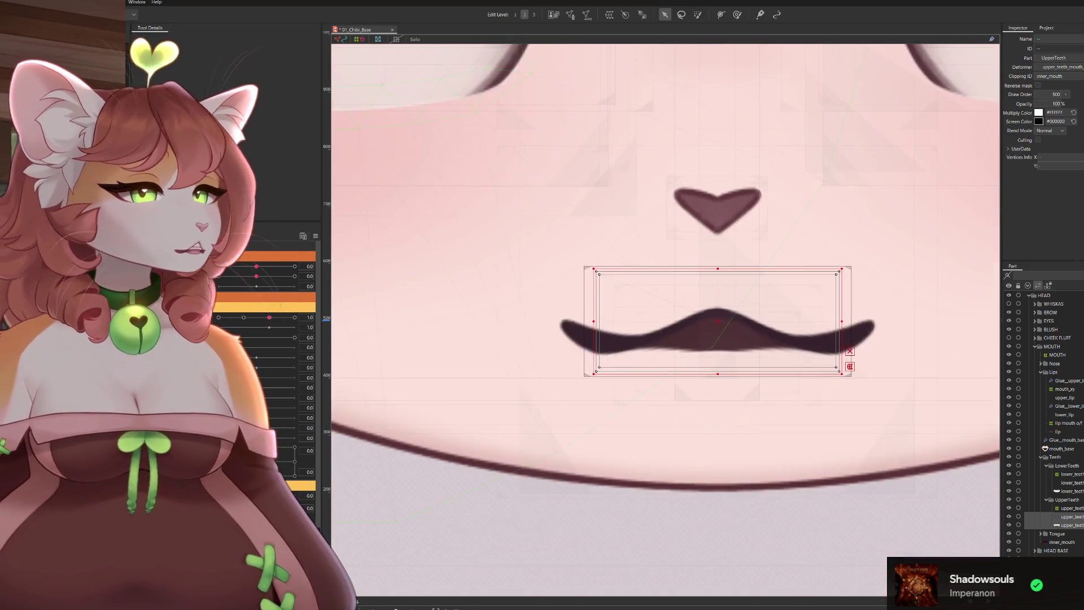
click(760, 345)
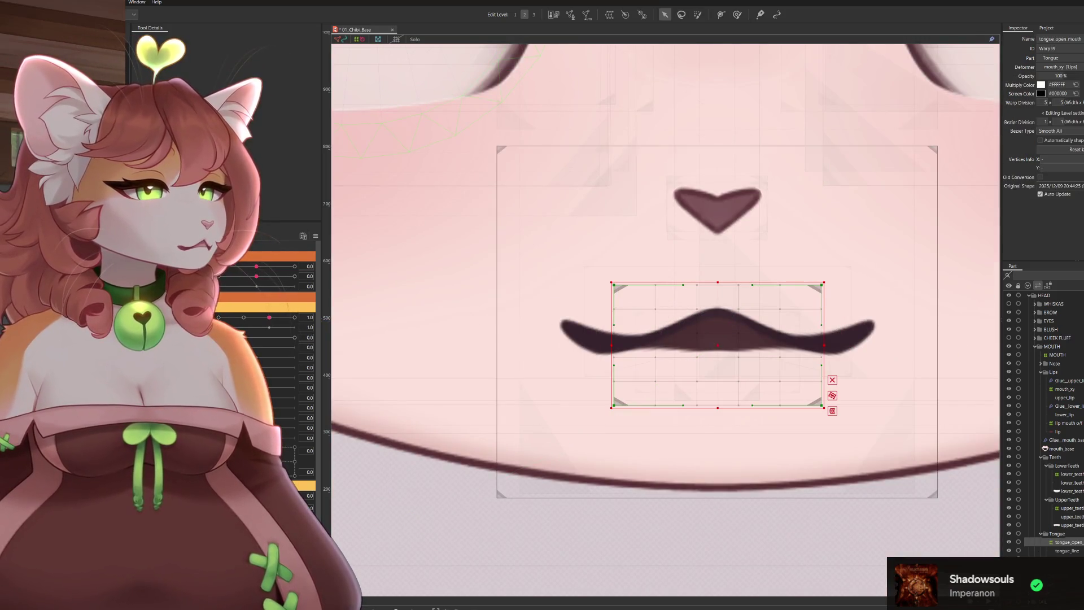
Select tongue_angle_xy and start a temporary deform using Free transform
click(761, 345)
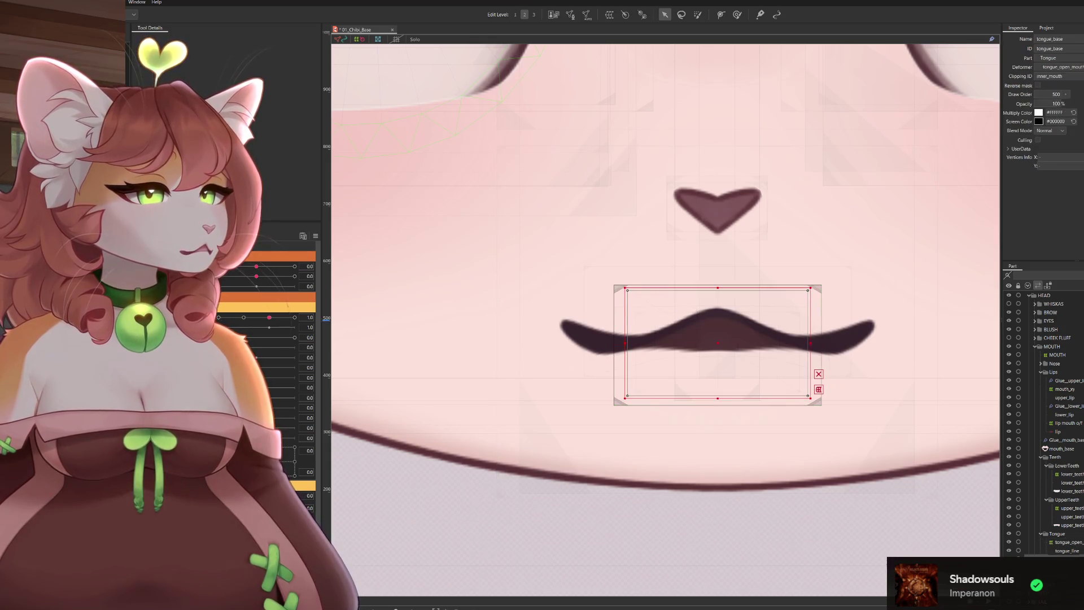
ctrl+click(761, 345)
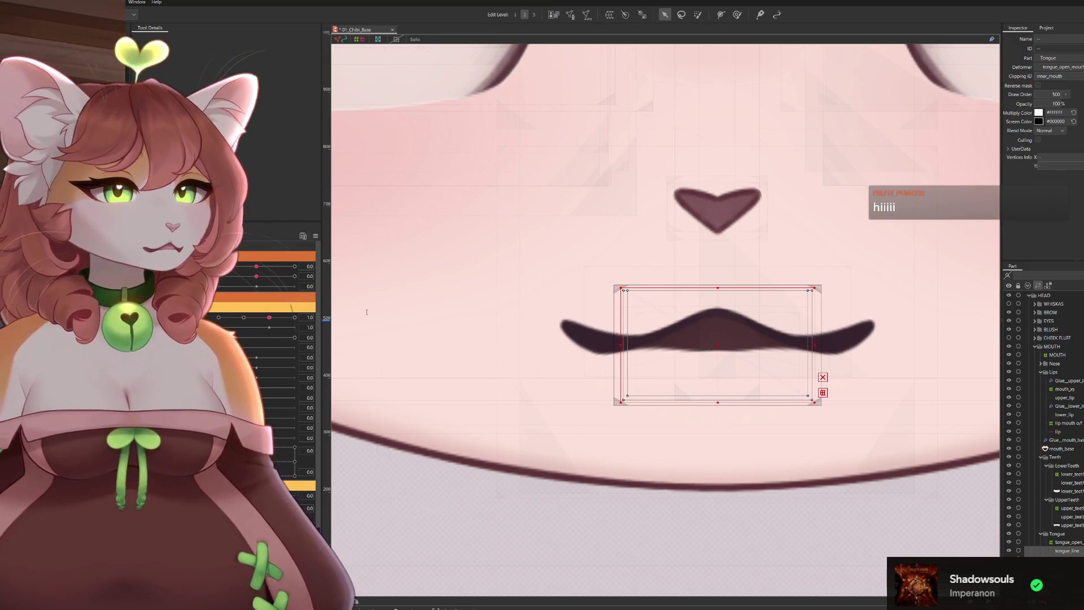
click(574, 381)
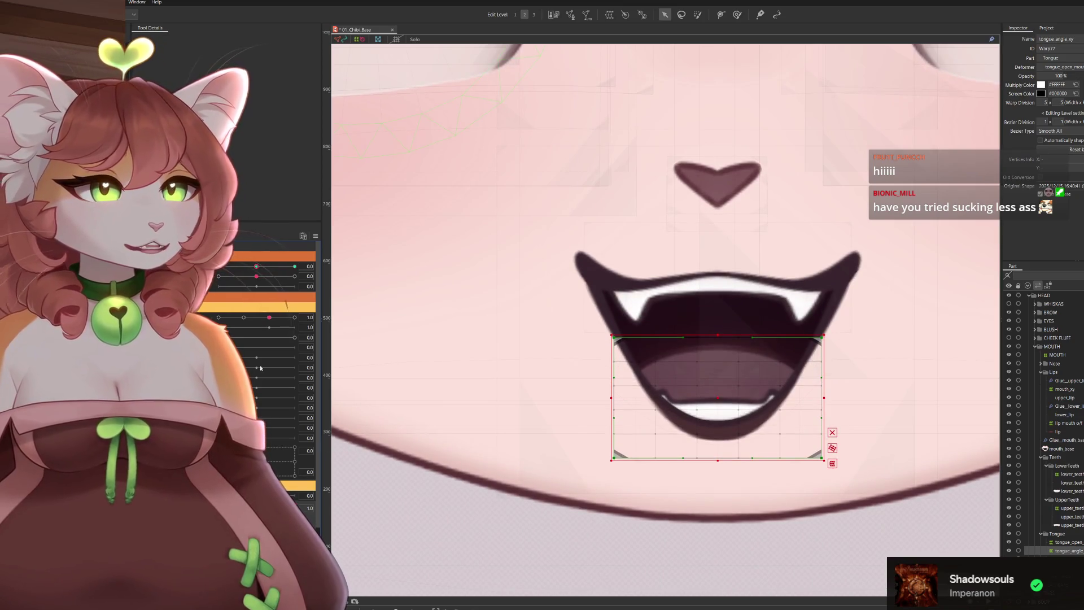
scroll(666, 284, right, 5)
scroll(406, 373, down, 3)
scroll(638, 378, down, 2)
scroll(638, 379, up, 3)
scroll(638, 379, up, 1)
scroll(638, 379, up, 2)
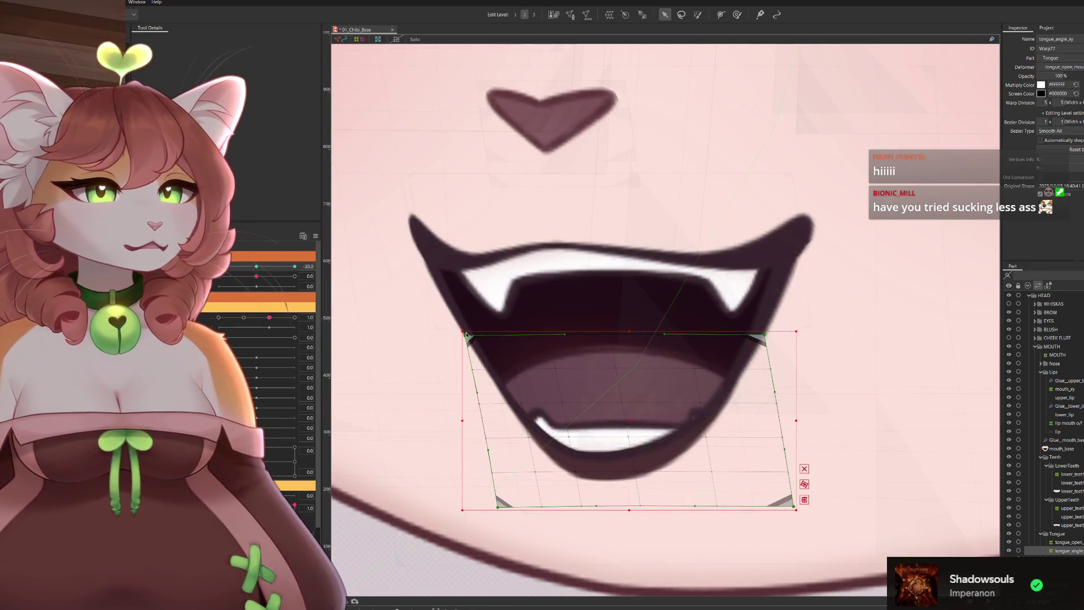
key(t)
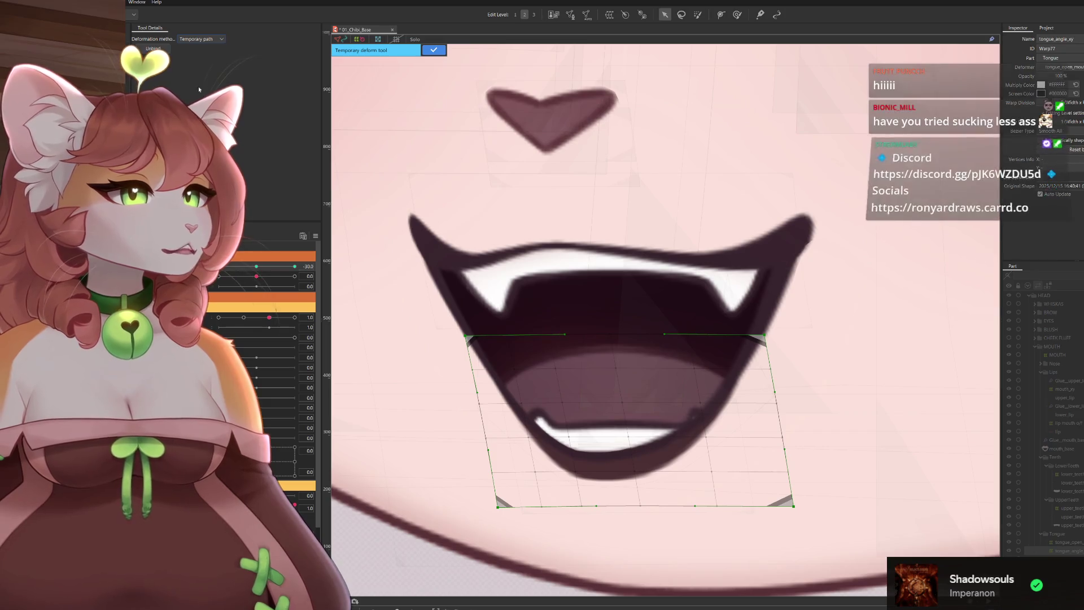
click(201, 38)
click(192, 62)
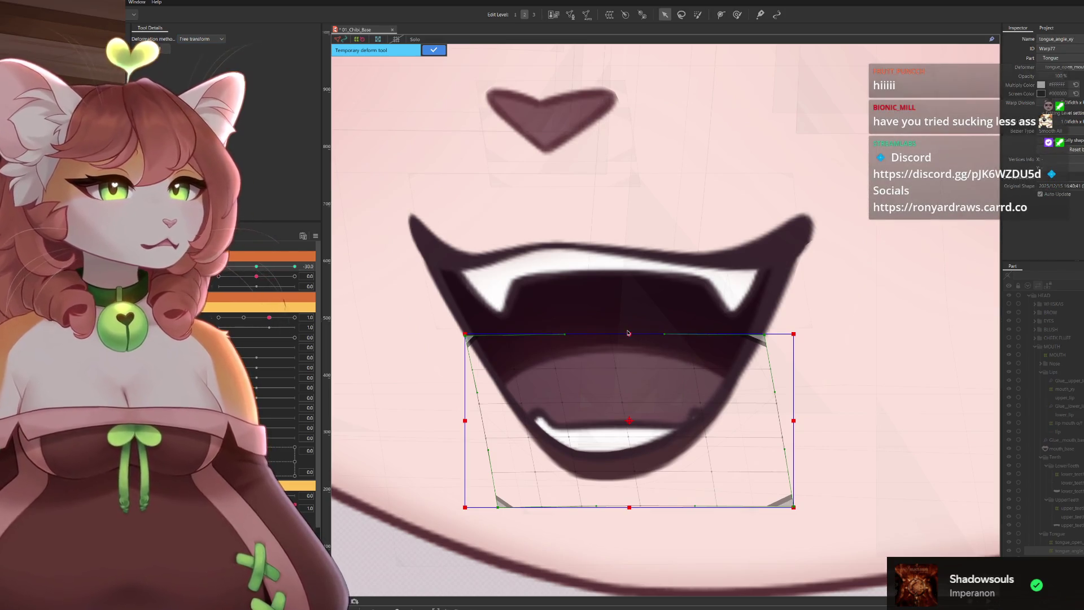
Skew the tongue grid's top right and bottom left, commit it, and hide the selection
drag(679, 338, 696, 340)
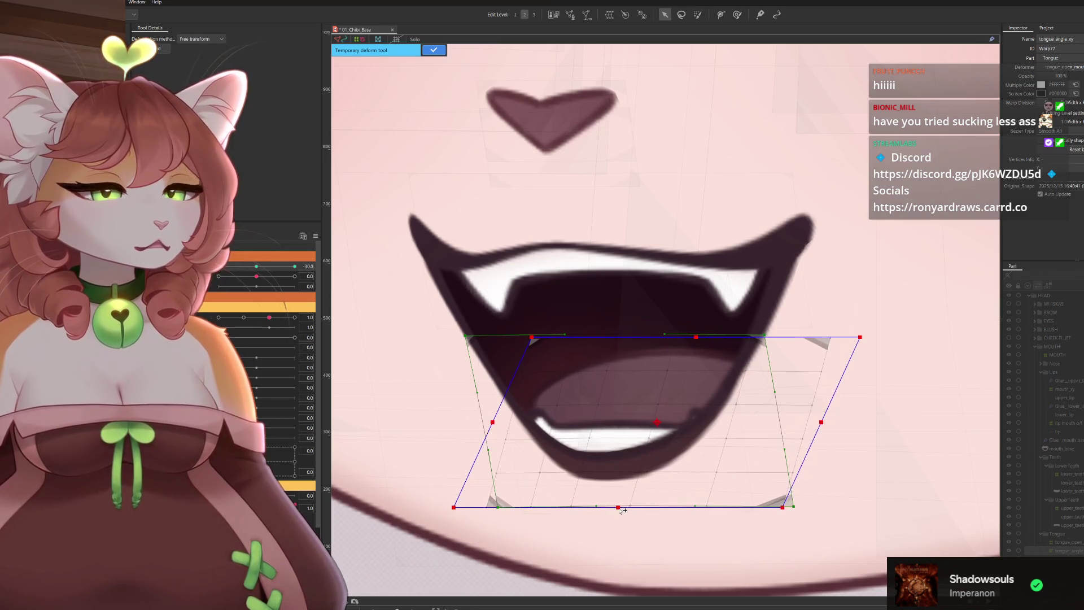
drag(630, 507, 610, 508)
scroll(677, 406, down, 3)
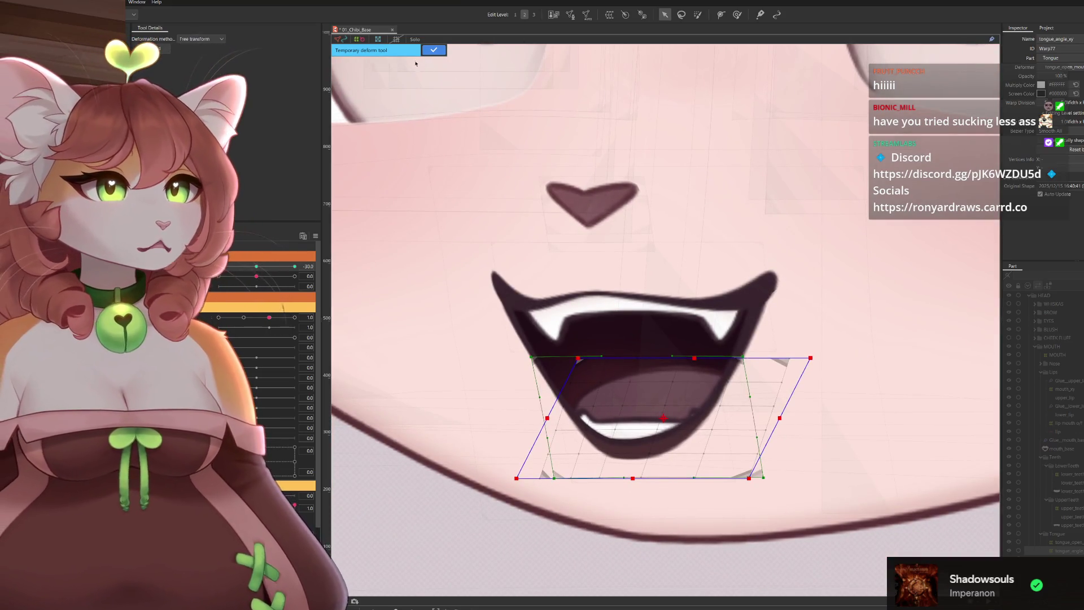
key(Return)
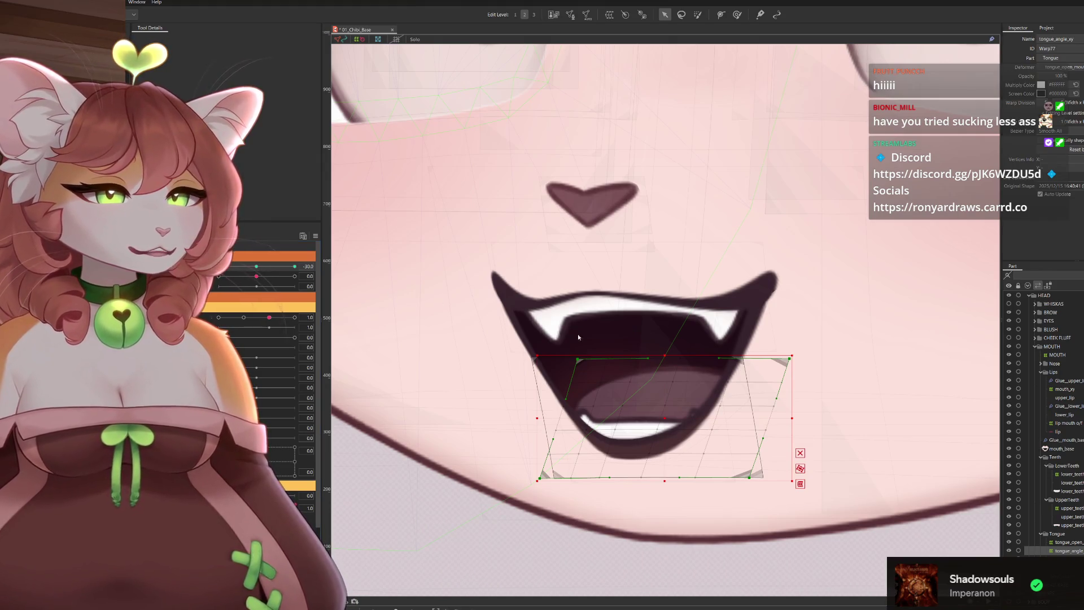
scroll(572, 387, down, 1)
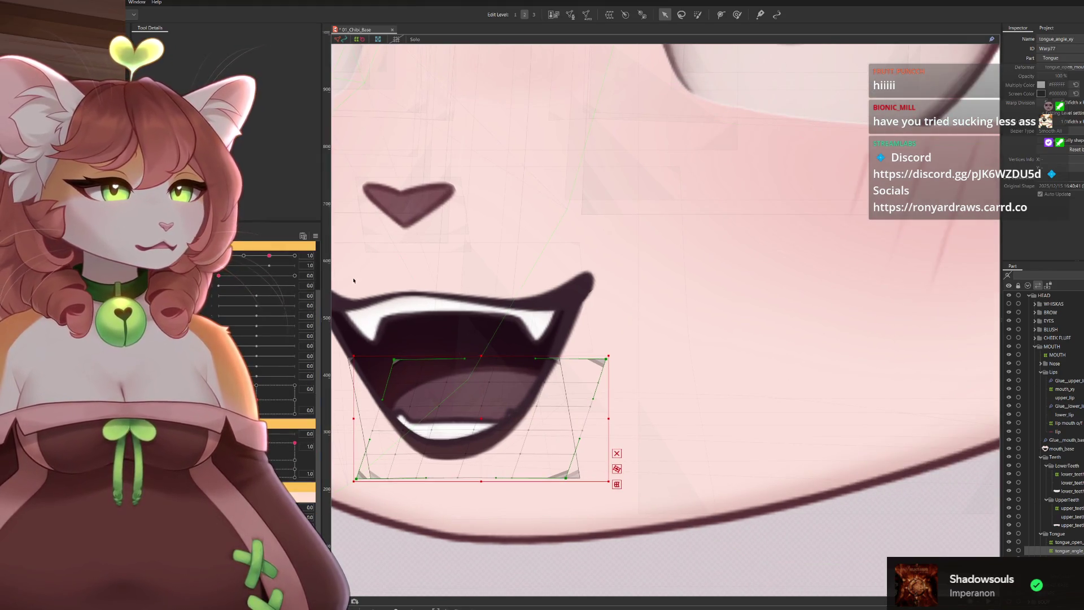
scroll(572, 388, down, 1)
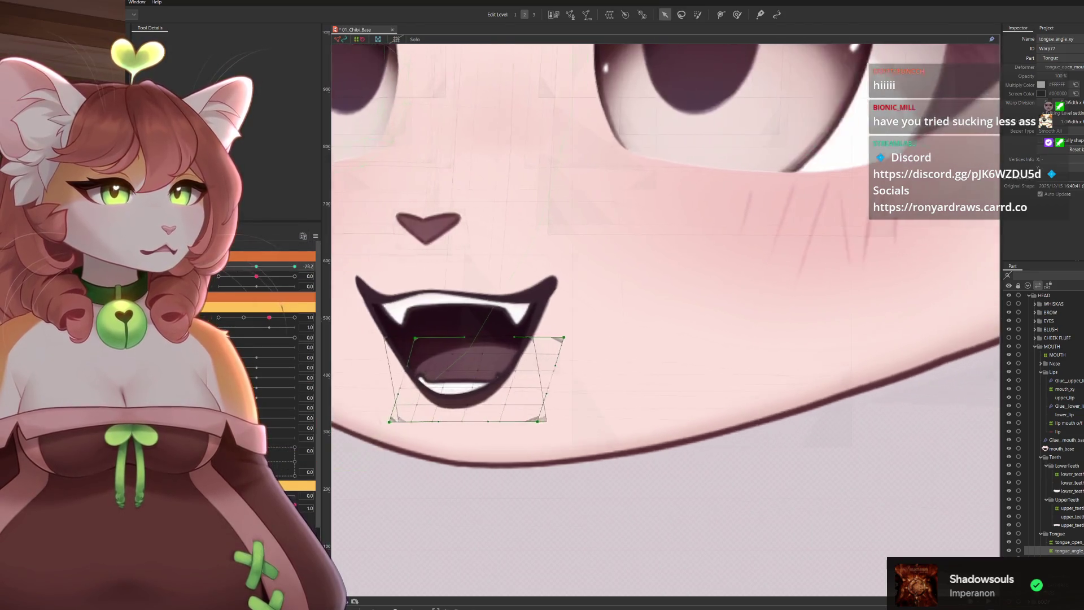
scroll(643, 322, down, 1)
scroll(647, 322, down, 2)
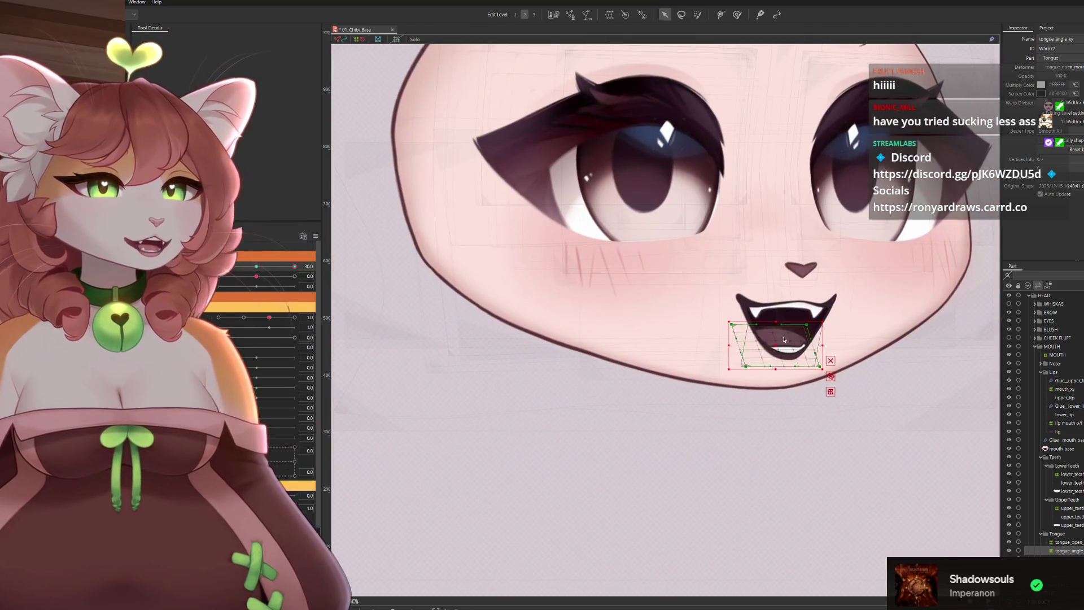
key(ctrl+h)
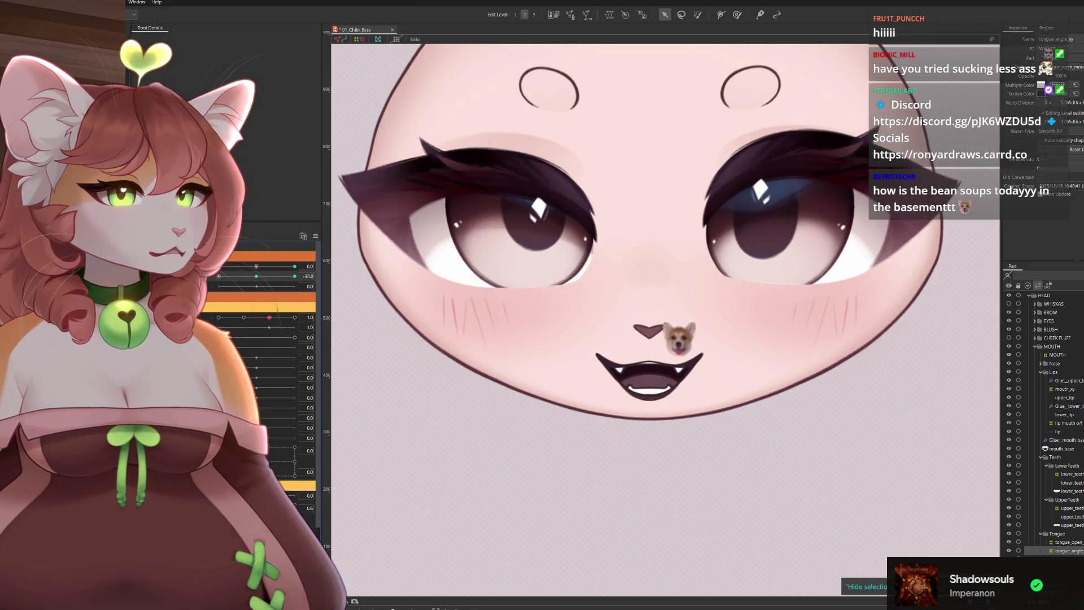
scroll(660, 359, up, 5)
Raise the tongue warp grid within the mouth and stretch its top edge upward
click(726, 353)
drag(749, 423, 826, 332)
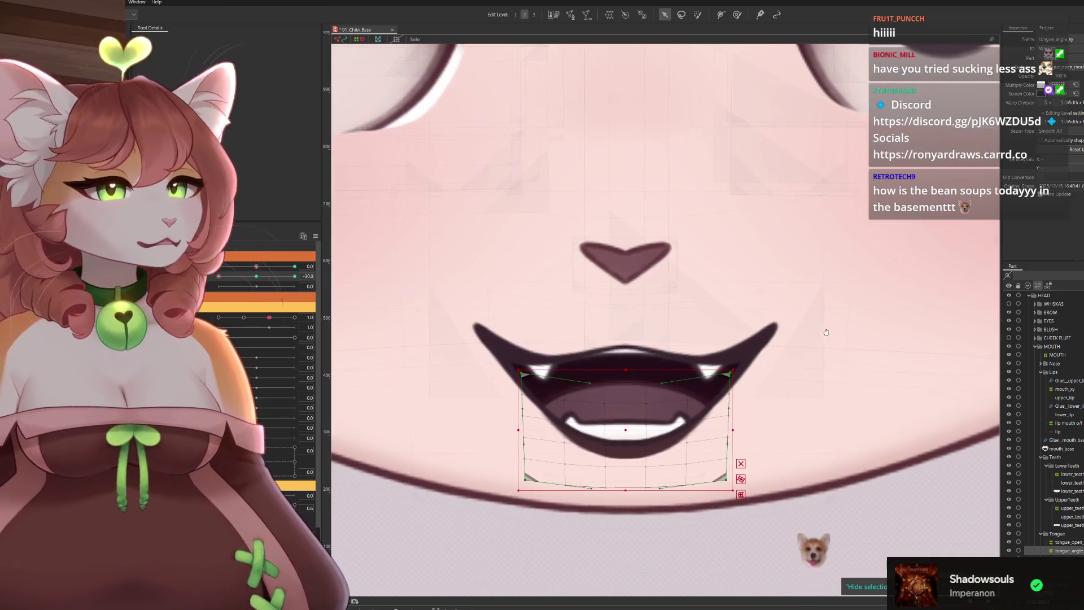
drag(623, 431, 630, 408)
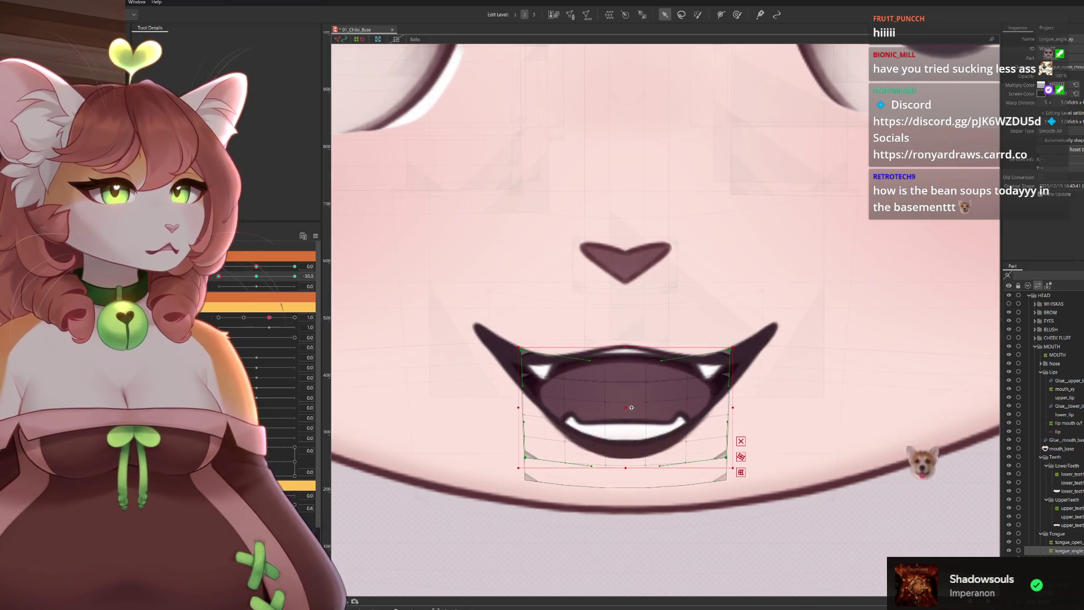
drag(626, 349, 627, 336)
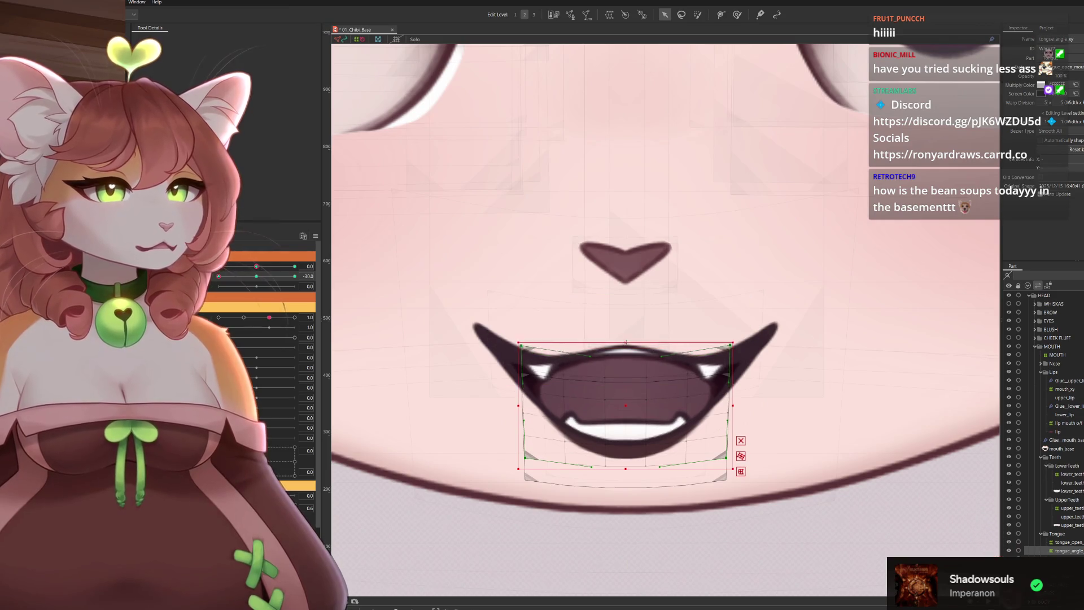
drag(627, 403, 627, 408)
mouse_move(657, 445)
mouse_down()
mouse_move(729, 310)
mouse_move(695, 343)
mouse_up()
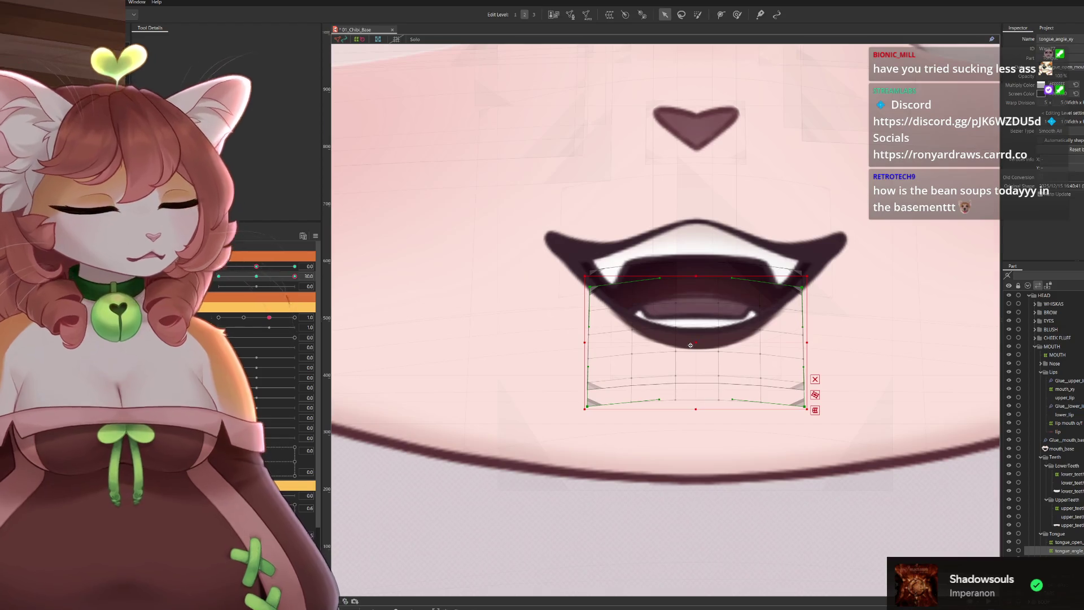
scroll(691, 346, down, 5)
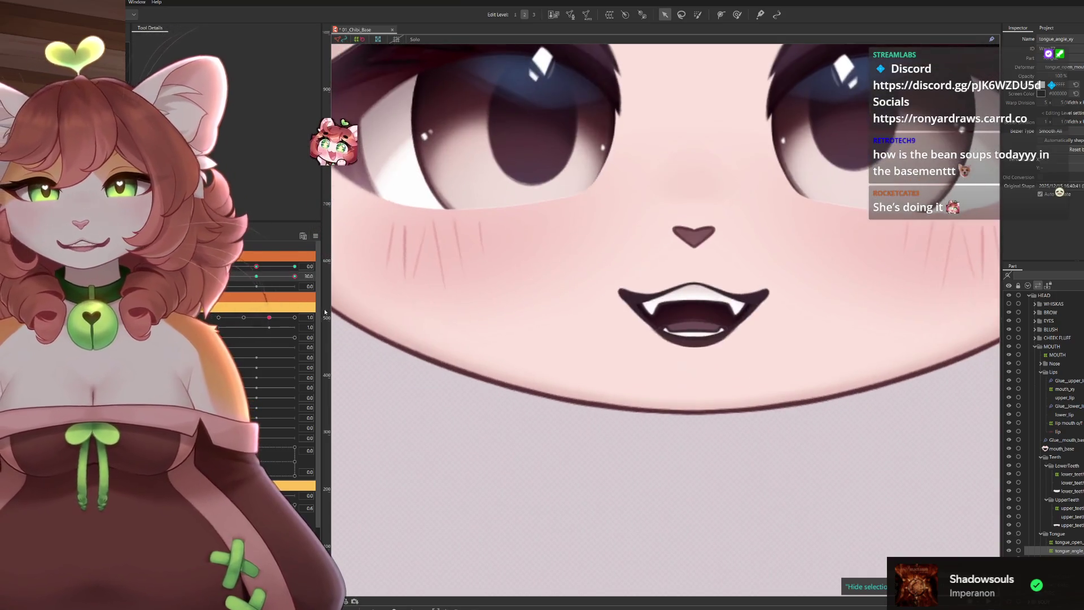
scroll(571, 377, up, 3)
Lift the bottom edge to compress the tongue grid, then sweep the head angle to test
click(643, 339)
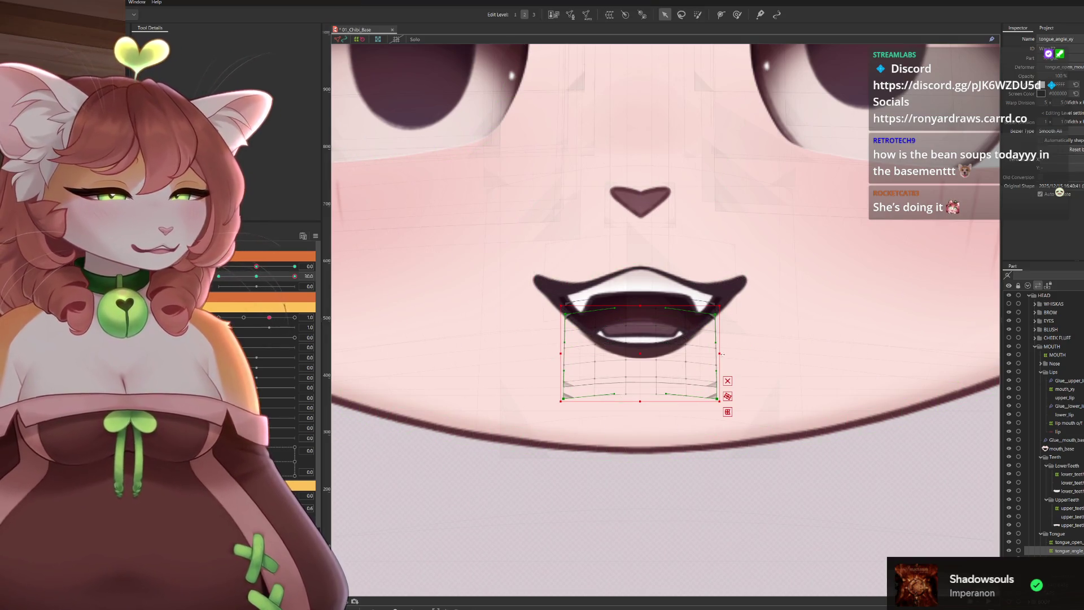
drag(639, 402, 639, 389)
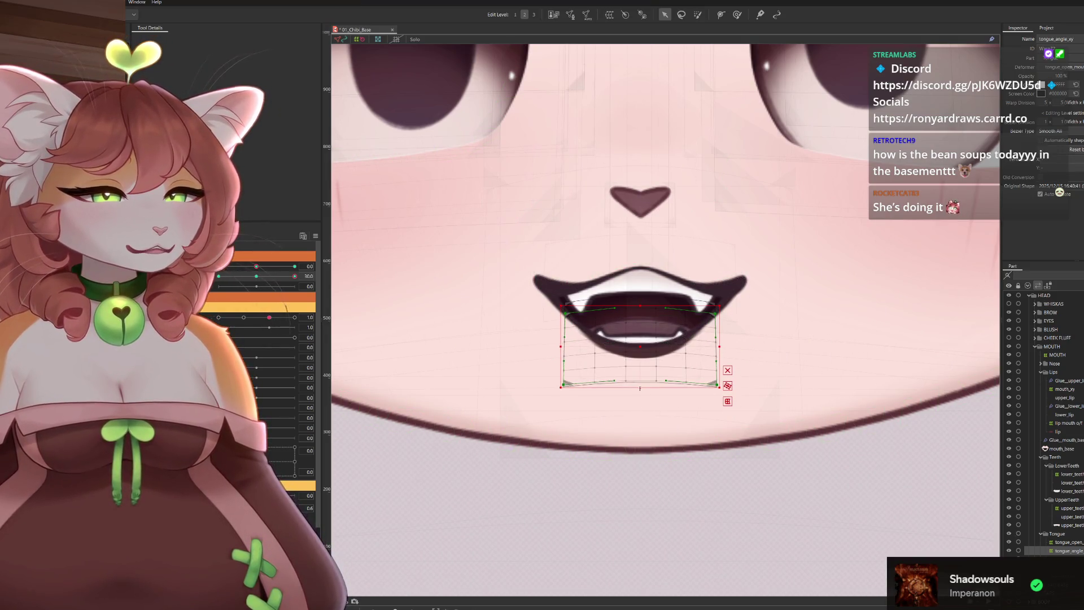
drag(641, 346, 642, 350)
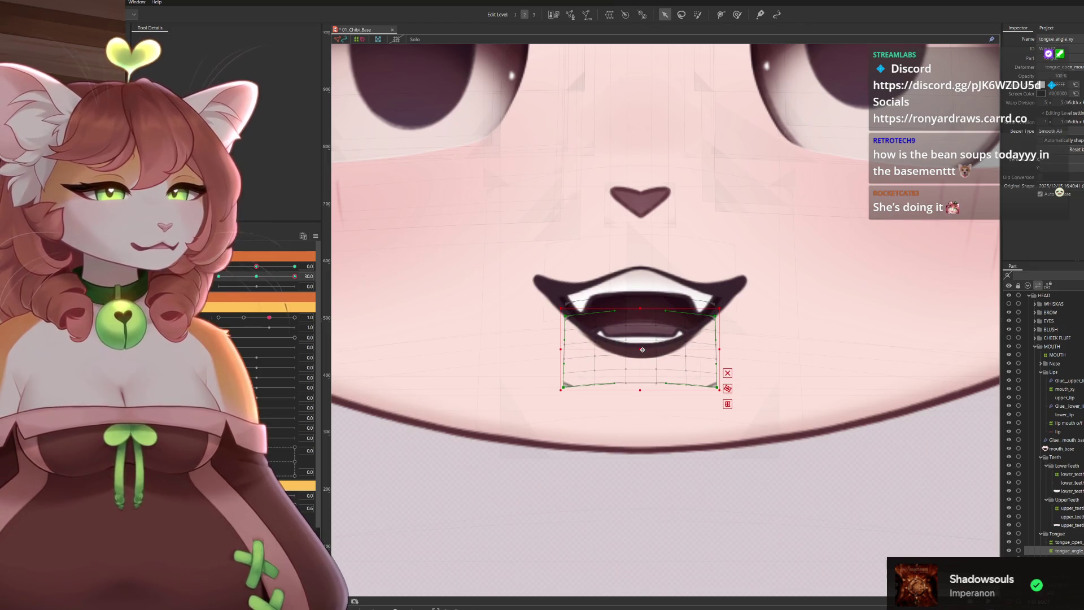
scroll(666, 338, up, 3)
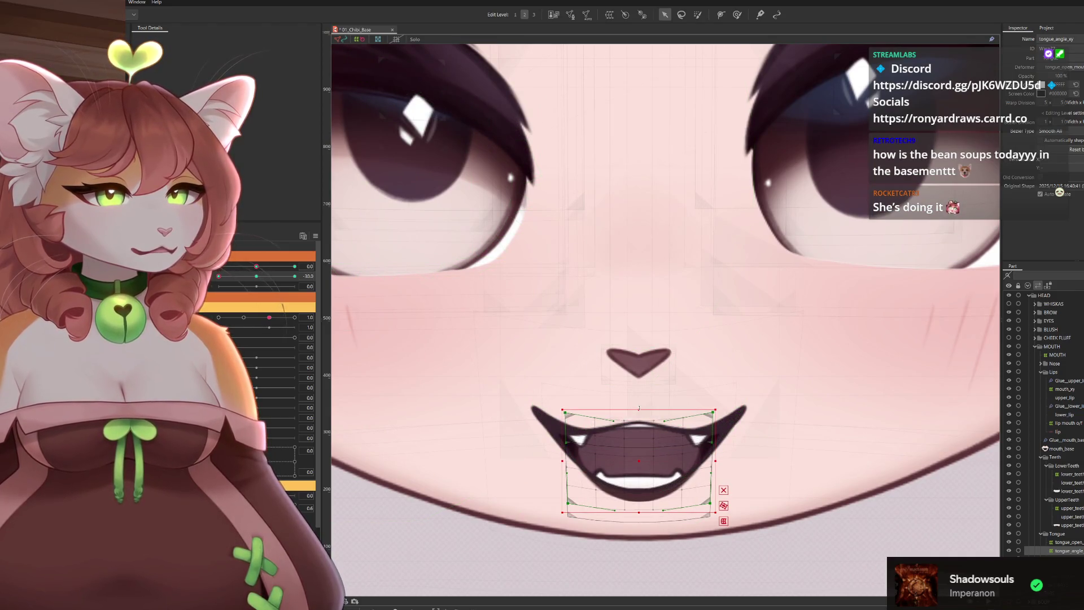
scroll(645, 414, down, 3)
click(855, 582)
scroll(855, 583, down, 2)
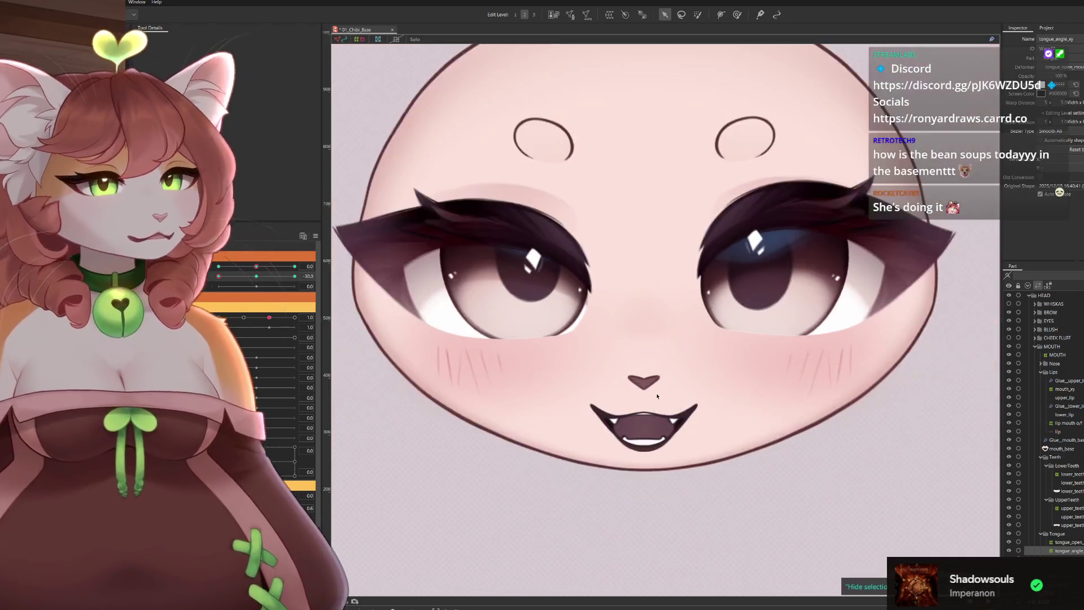
drag(217, 287, 240, 297)
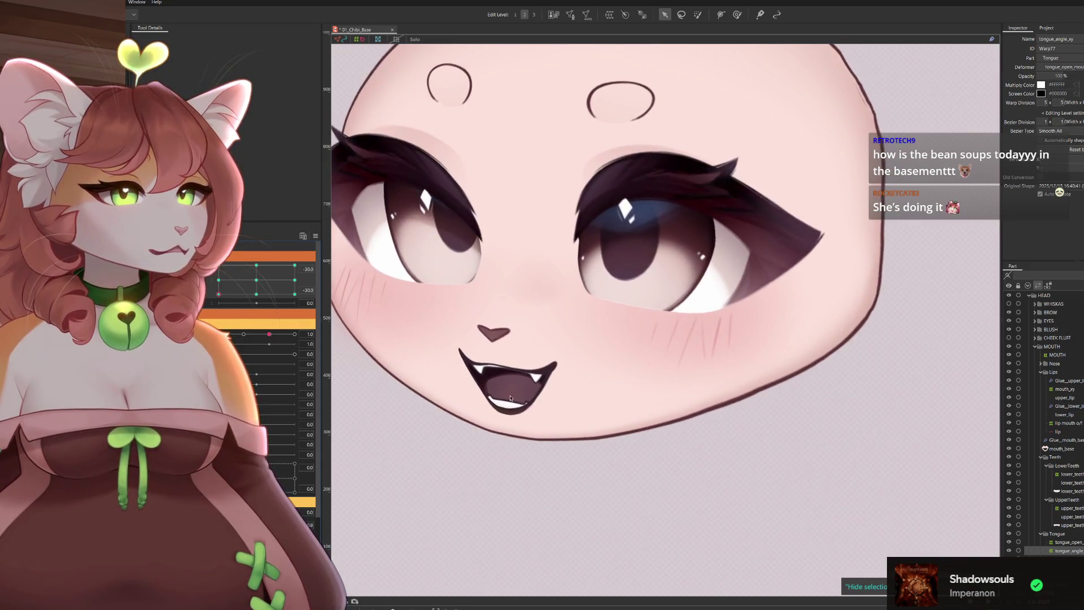
scroll(565, 352, up, 3)
scroll(565, 353, up, 2)
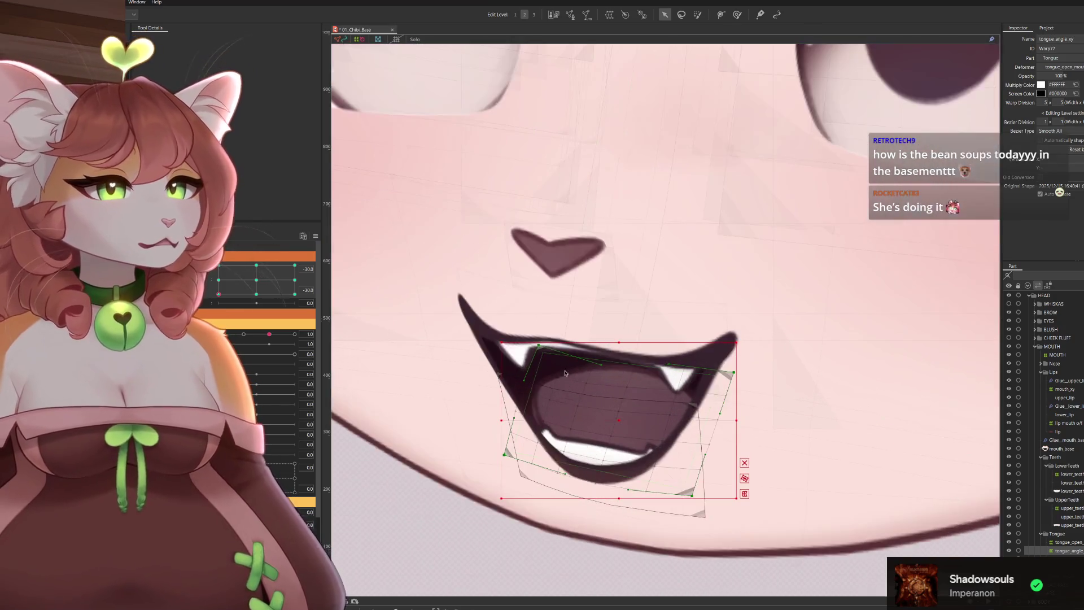
Use the Deform Brush to pull the tongue upward and refine its shape in the mouth
click(737, 14)
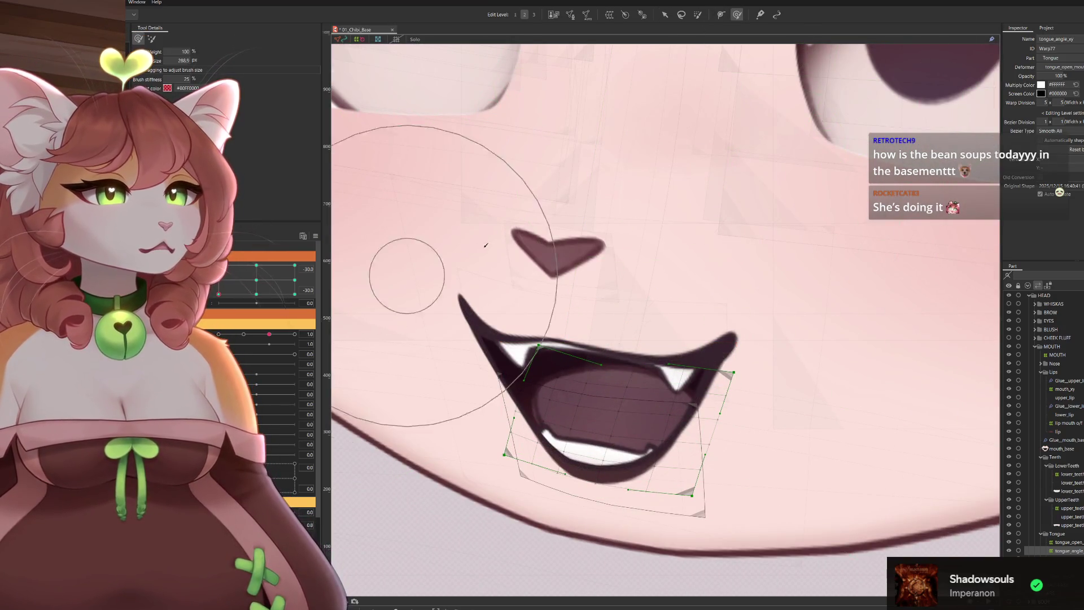
mouse_move(573, 399)
mouse_down()
mouse_move(603, 286)
mouse_move(635, 273)
mouse_move(736, 299)
mouse_move(520, 303)
mouse_up()
scroll(630, 314, down, 3)
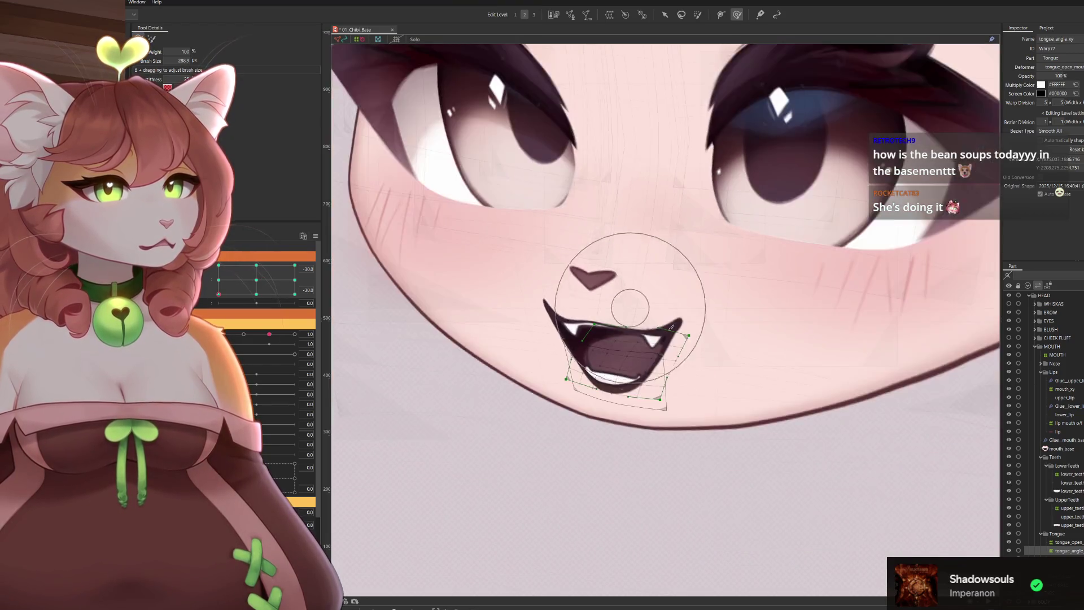
scroll(690, 371, down, 1)
scroll(932, 424, down, 3)
scroll(604, 399, up, 3)
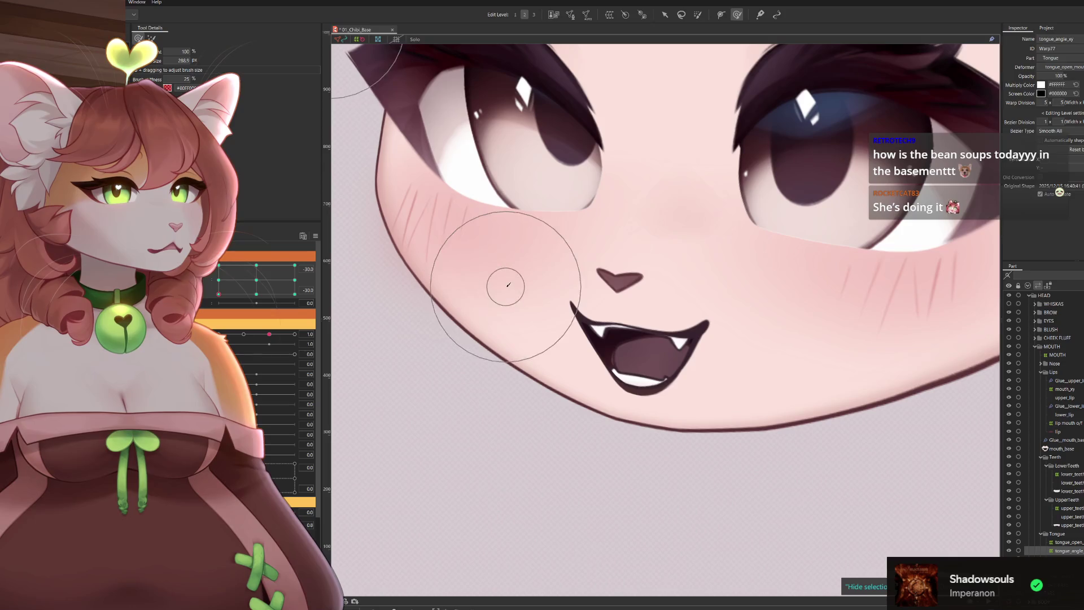
drag(560, 349, 551, 351)
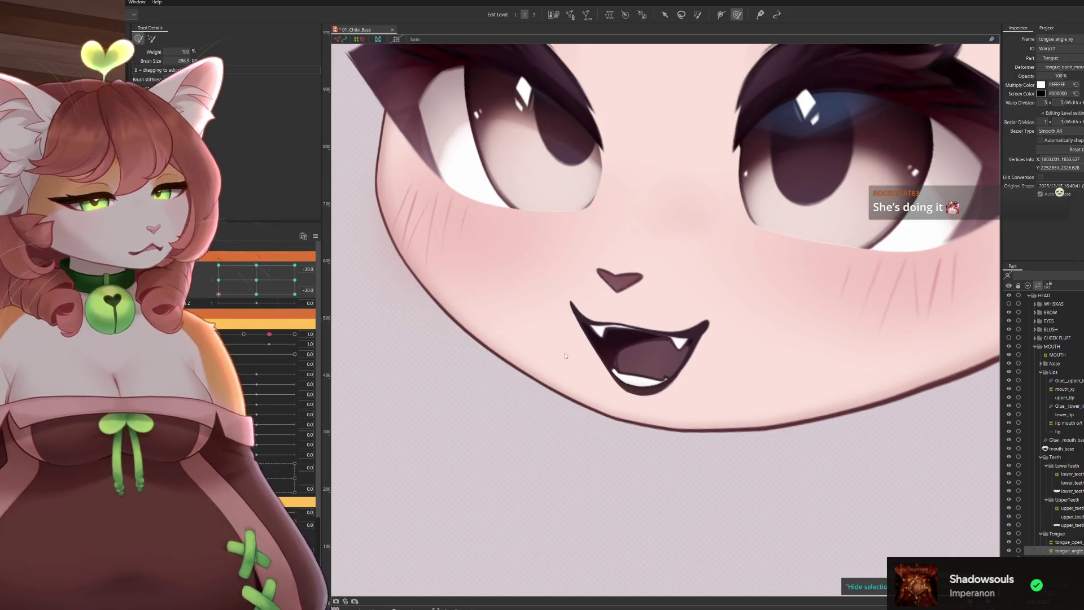
mouse_move(557, 339)
mouse_down()
mouse_move(561, 353)
mouse_move(545, 342)
mouse_up()
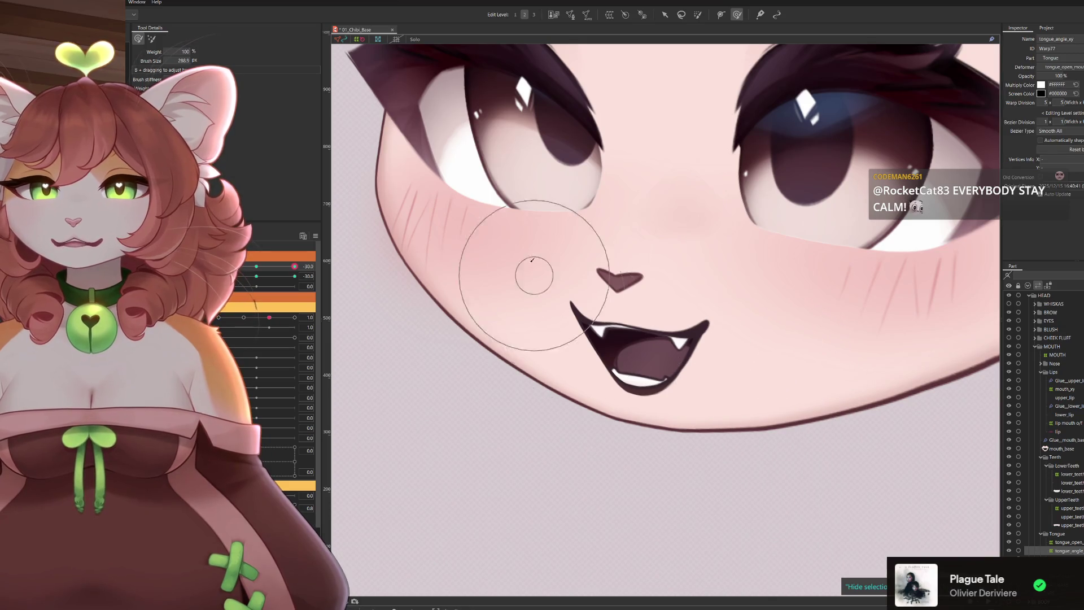
scroll(532, 263, down, 5)
scroll(703, 319, down, 1)
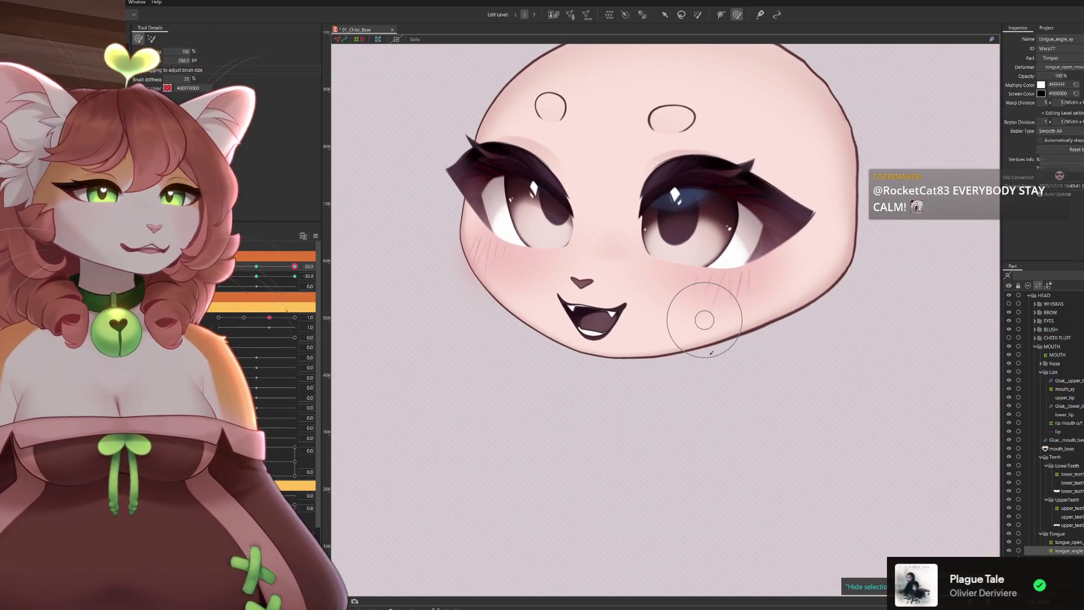
Bring the whole head into view and select the reflection_L art mesh
drag(704, 319, 736, 360)
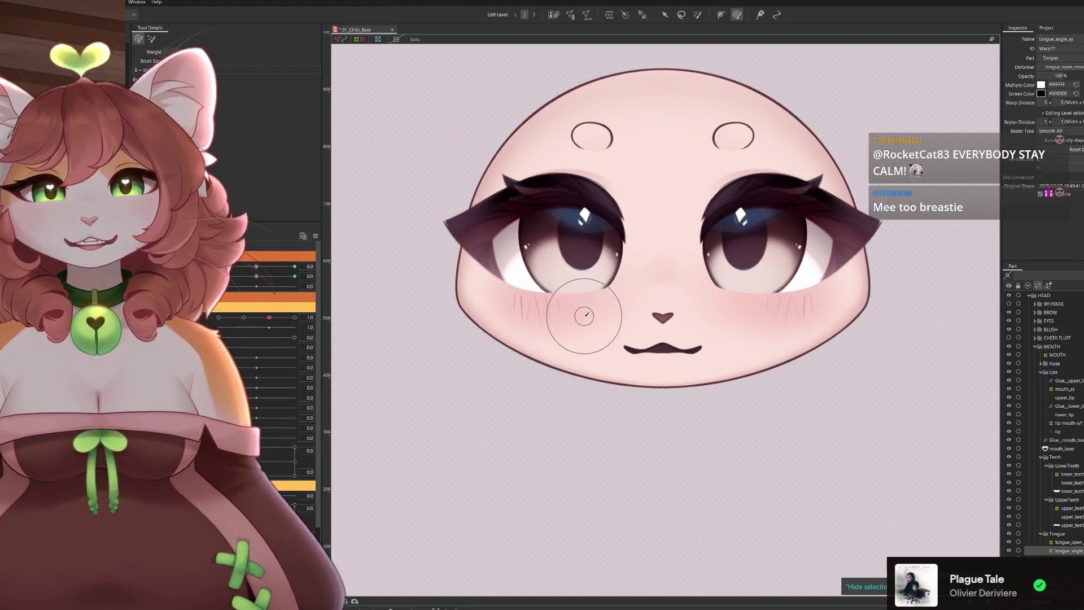
scroll(584, 292, up, 2)
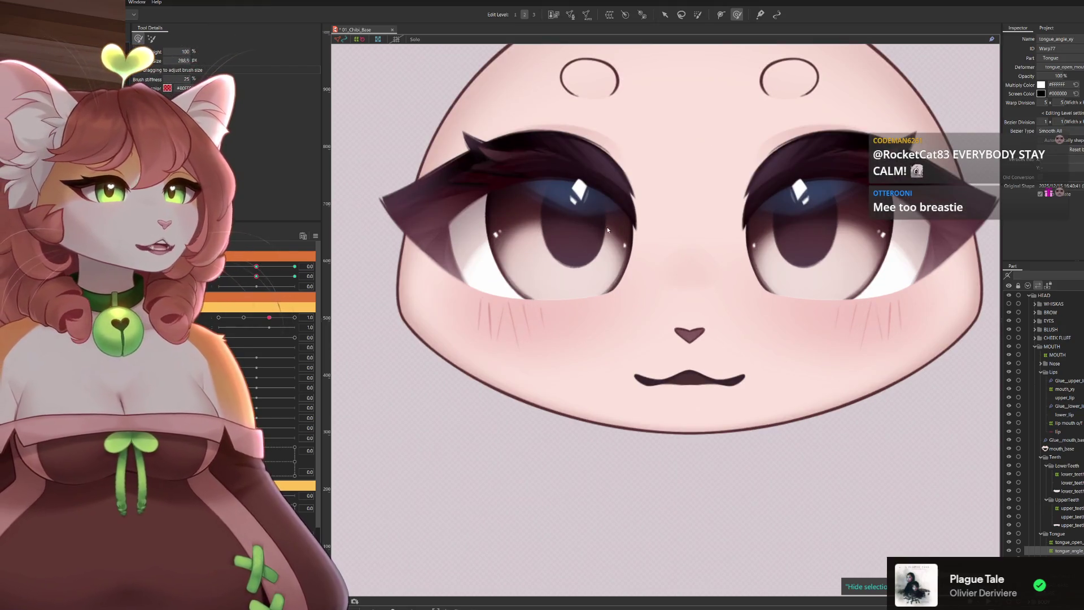
click(880, 325)
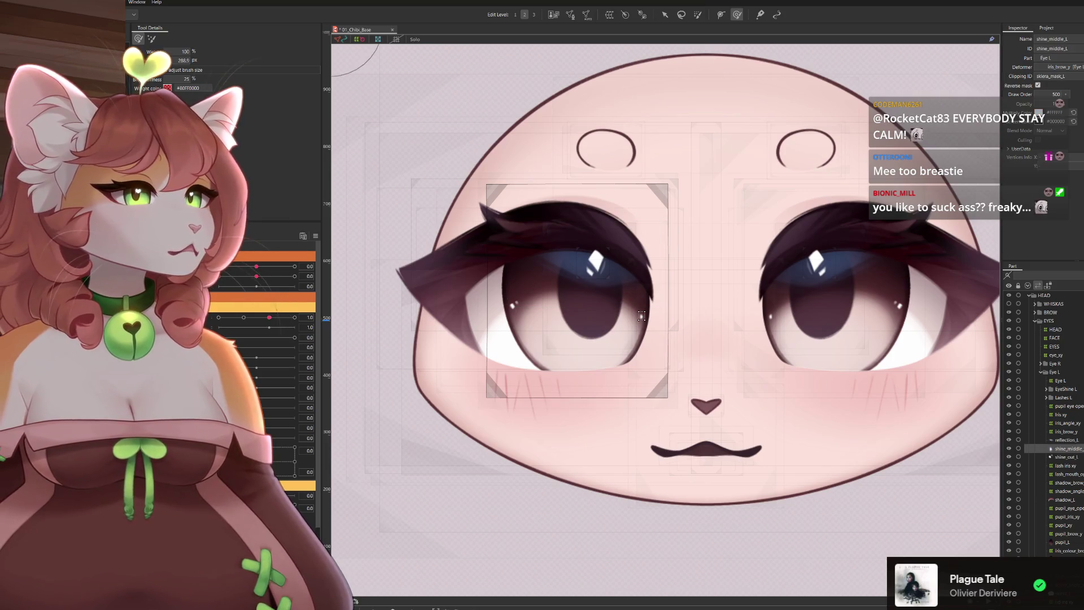
Select reflection_L, show its mesh wireframe and centre the left eye in view
click(512, 304)
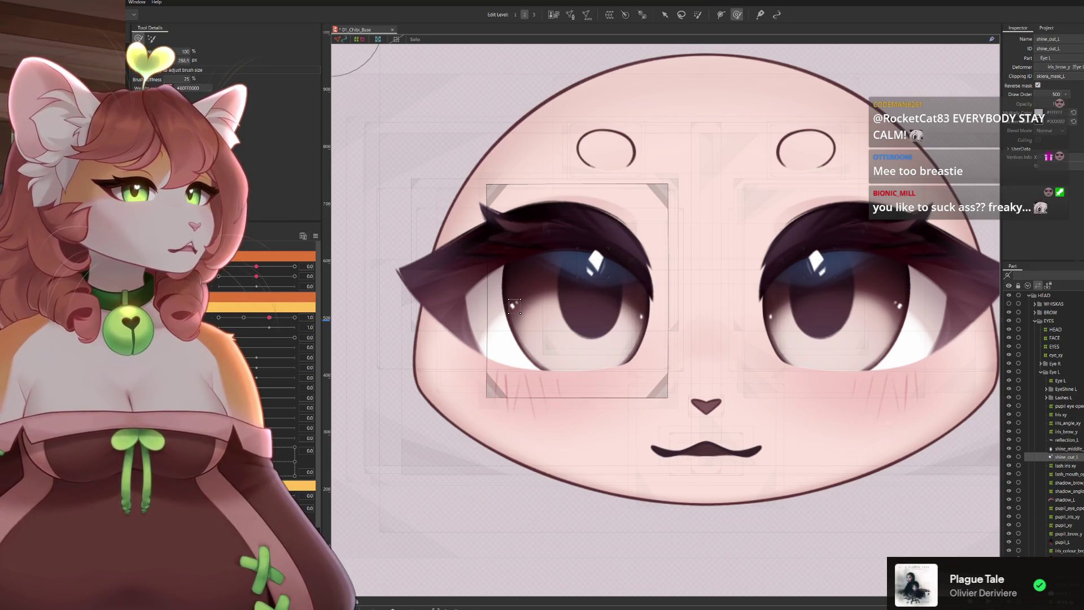
click(641, 315)
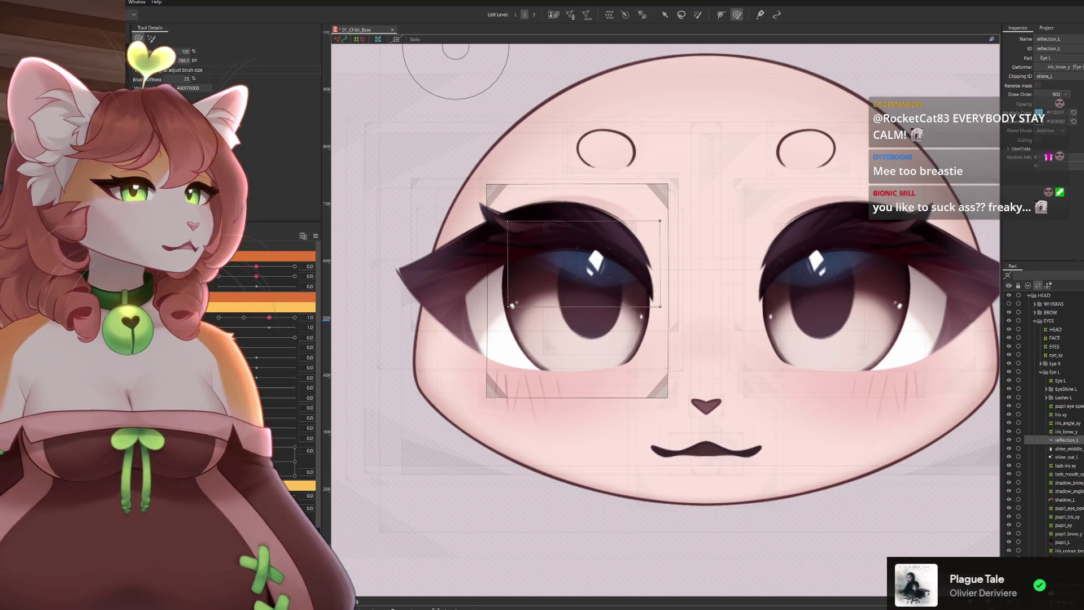
click(567, 15)
scroll(434, 198, up, 2)
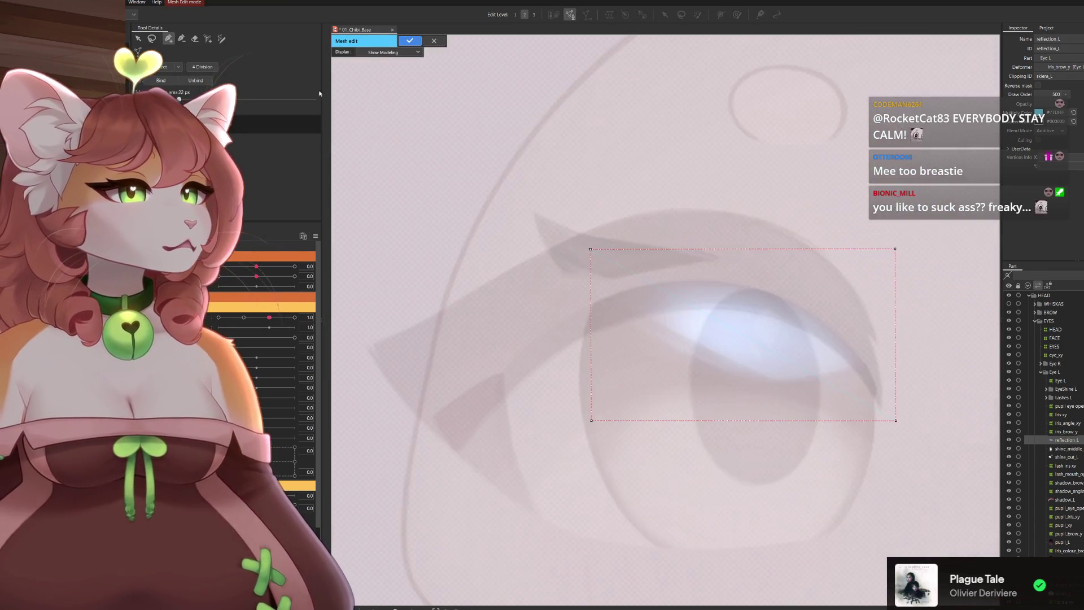
drag(605, 137, 533, 83)
click(435, 41)
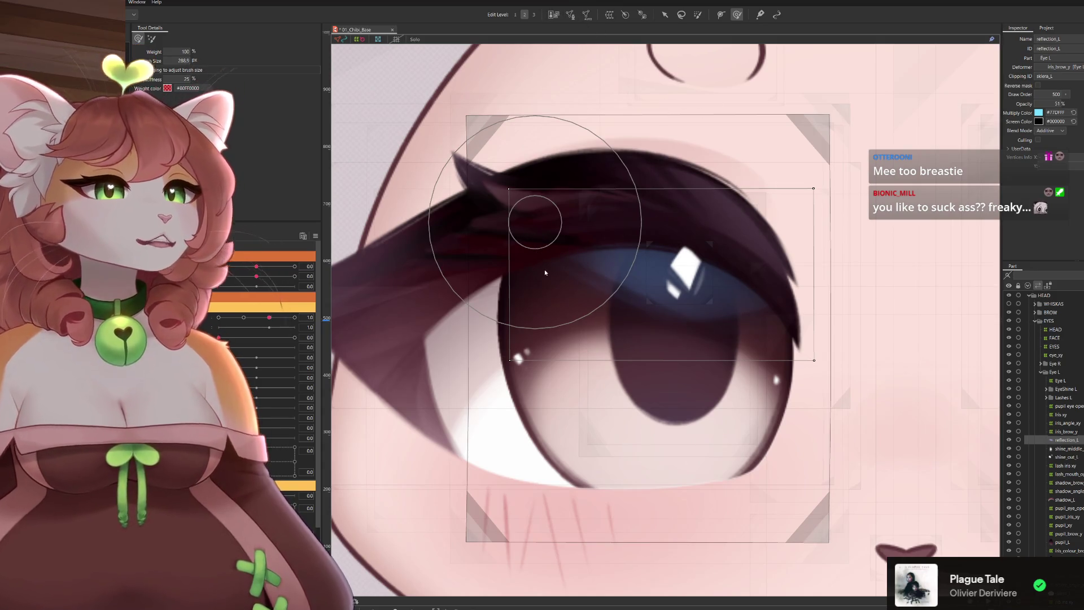
click(526, 262)
scroll(526, 262, down, 2)
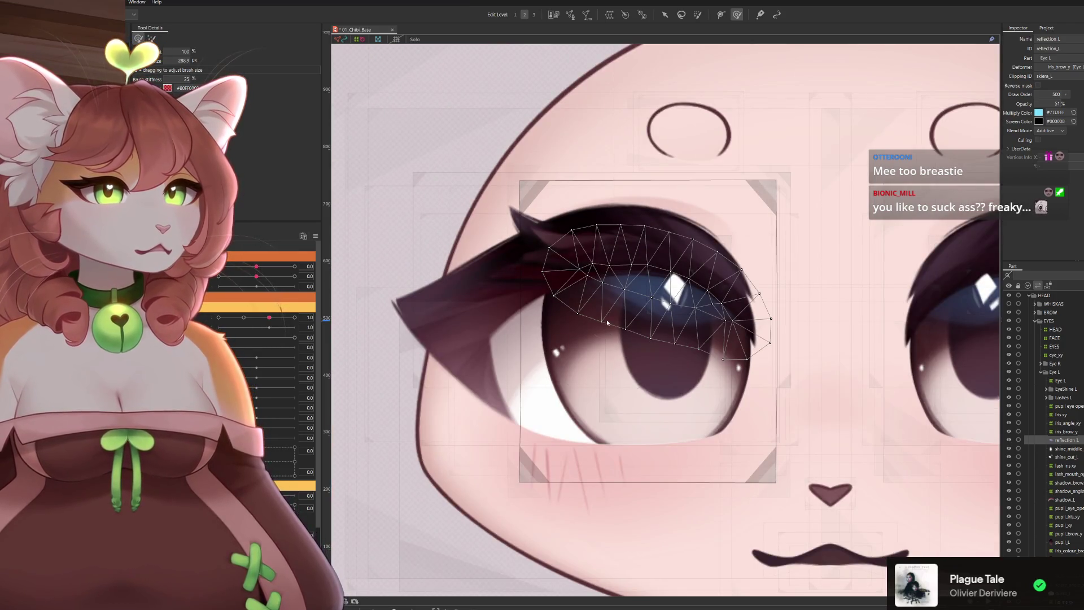
drag(713, 298, 648, 274)
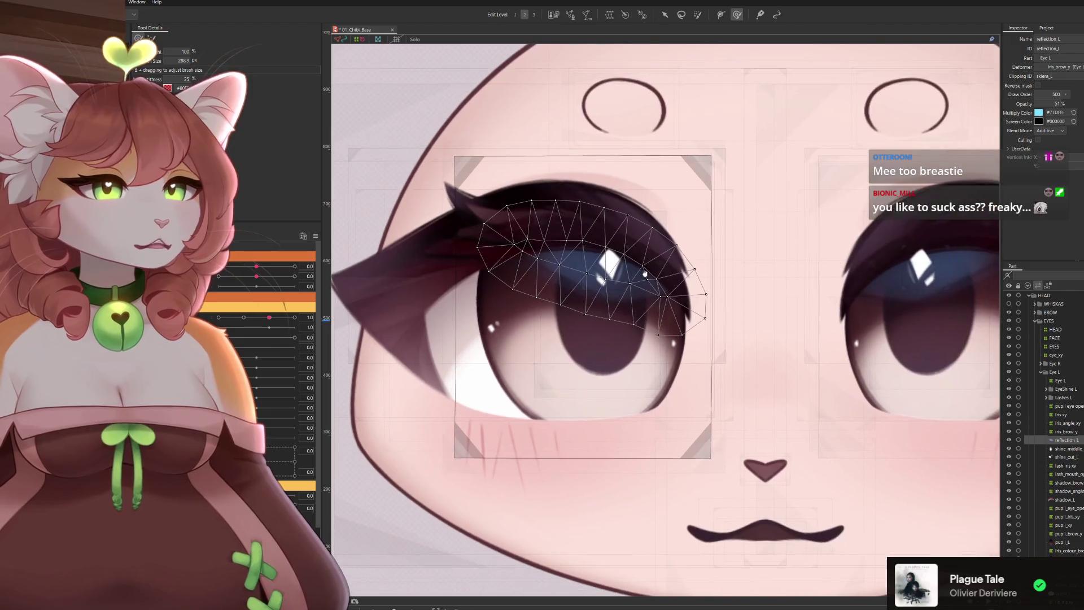
In Mesh Edit, erase the reflection's interior vertices, add two new ones, and apply
click(570, 14)
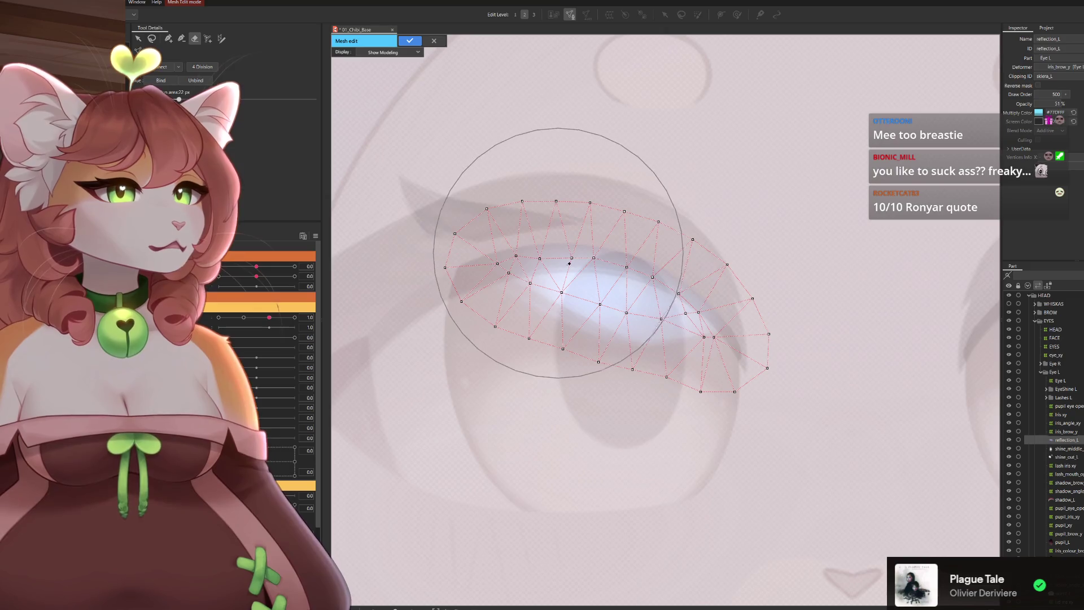
key(p)
mouse_move(525, 261)
mouse_down()
mouse_move(652, 300)
mouse_move(709, 333)
mouse_up()
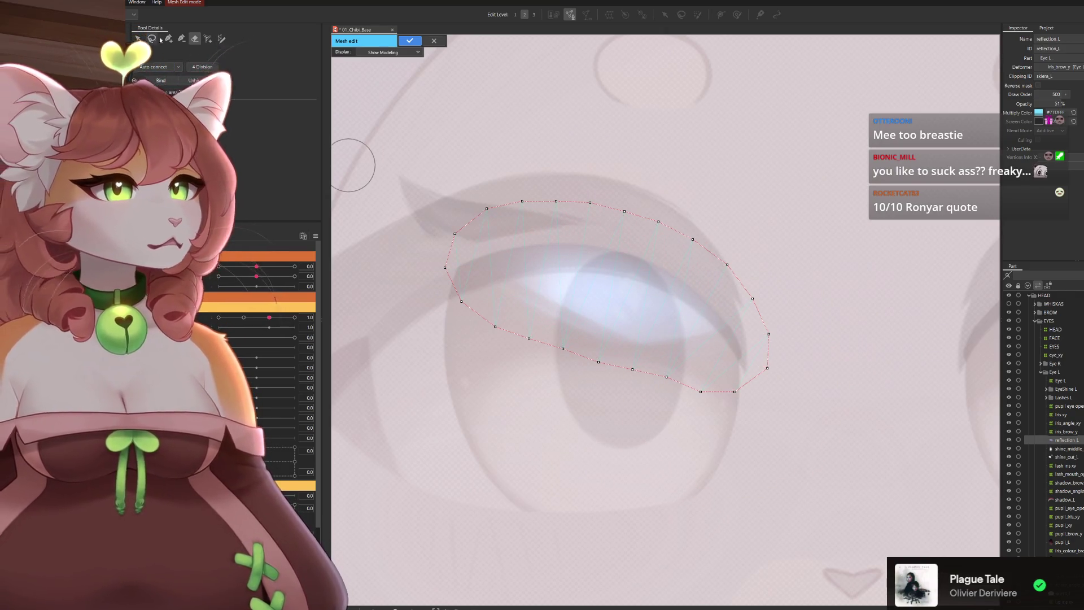
key(p)
click(506, 256)
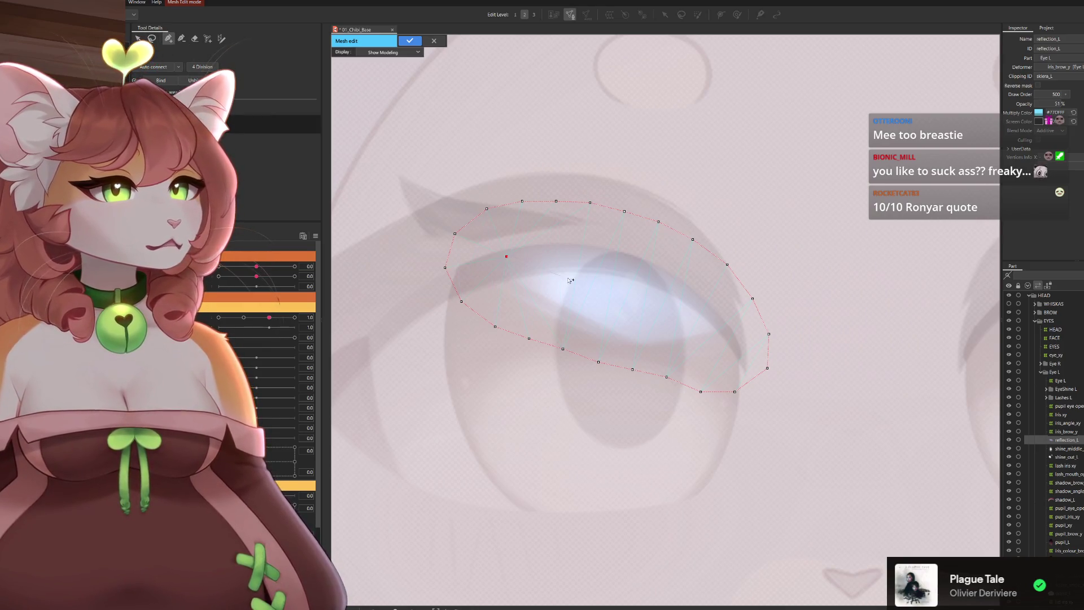
click(700, 324)
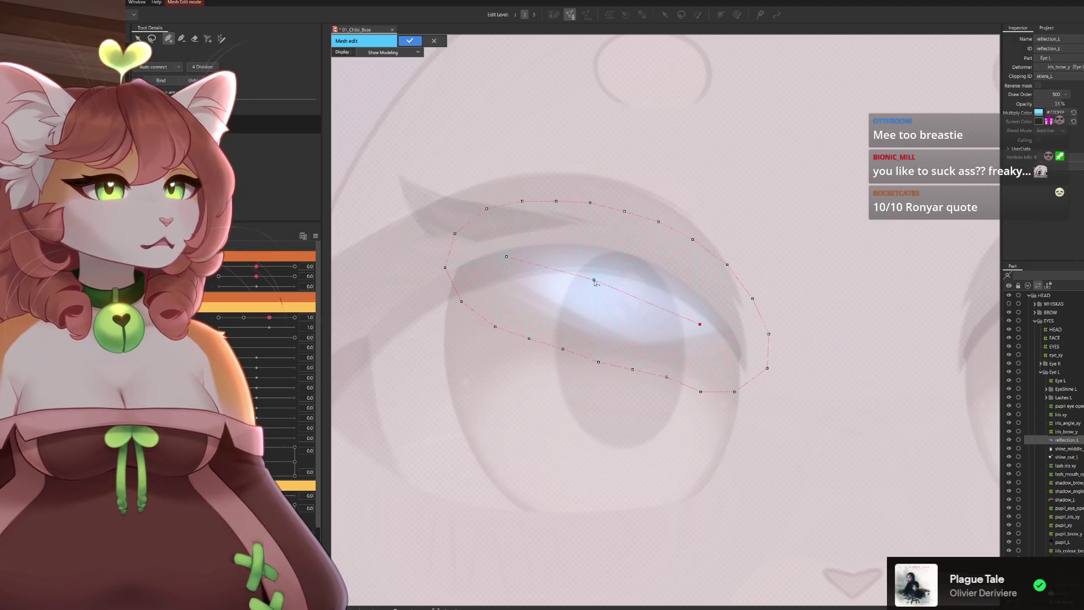
scroll(510, 262, down, 2)
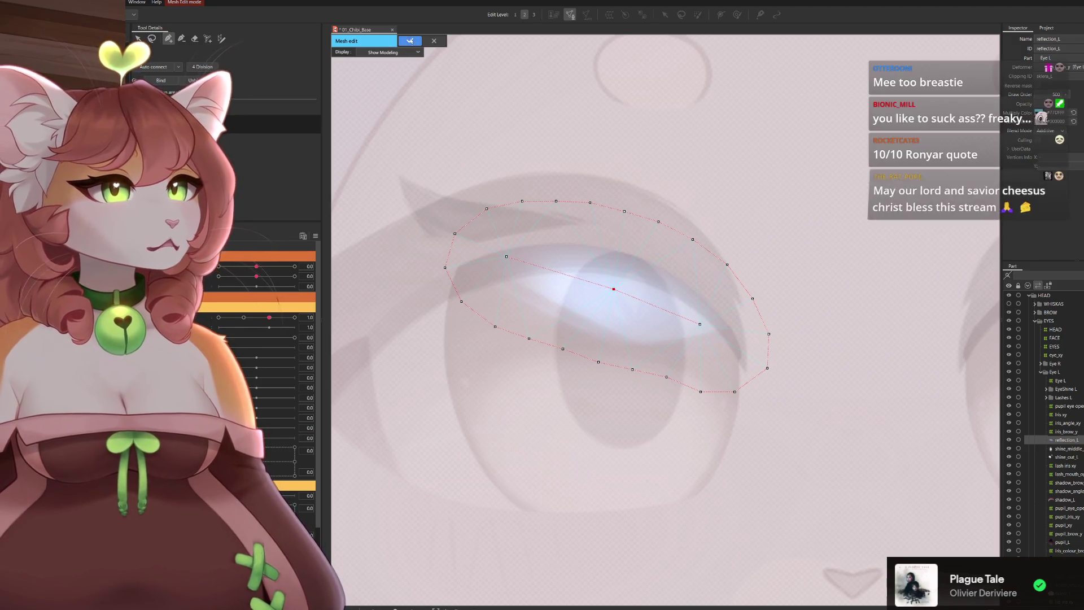
key(Return)
scroll(423, 212, down, 2)
scroll(366, 175, down, 2)
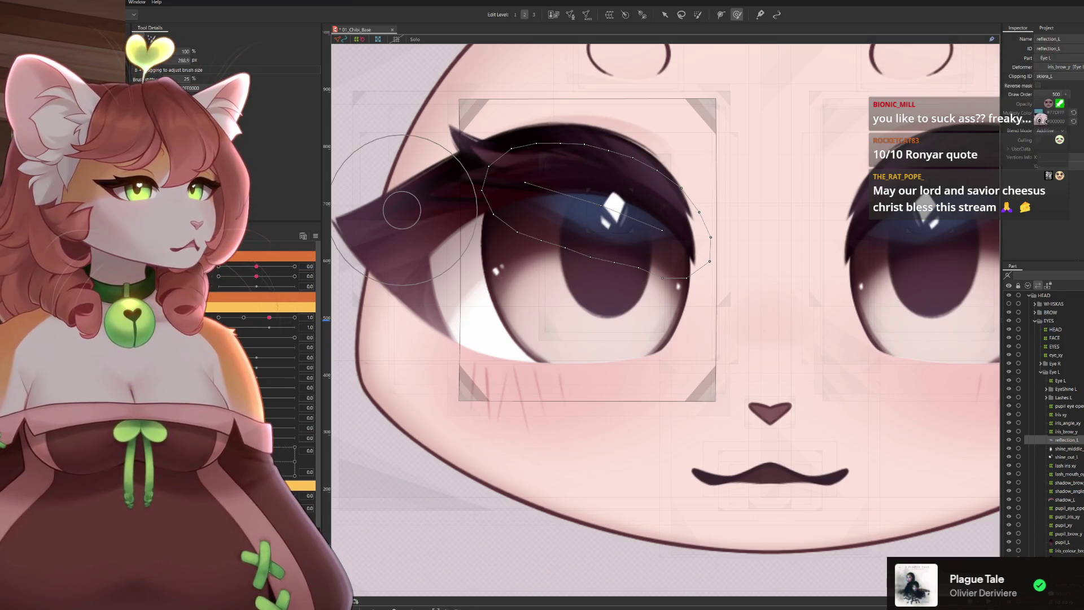
drag(278, 321, 235, 324)
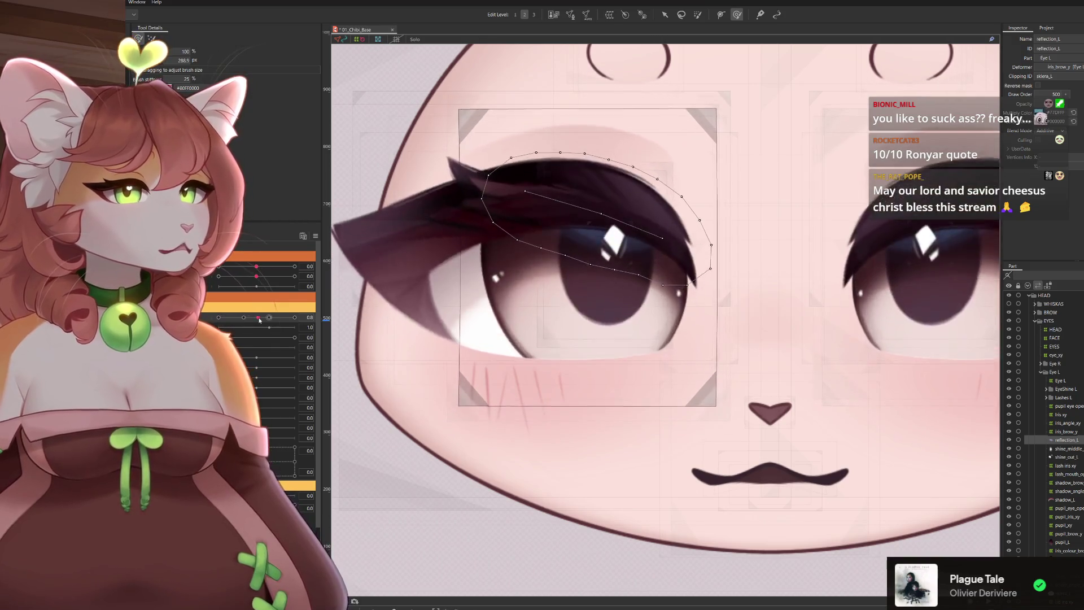
mouse_move(235, 324)
mouse_down()
mouse_move(317, 298)
mouse_move(316, 235)
mouse_up()
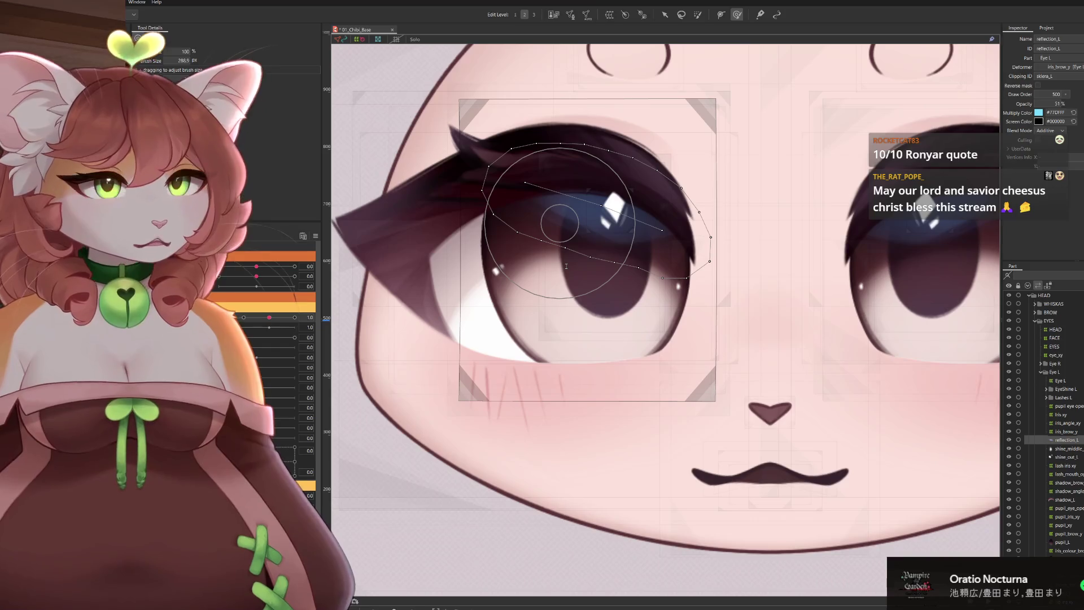
click(560, 223)
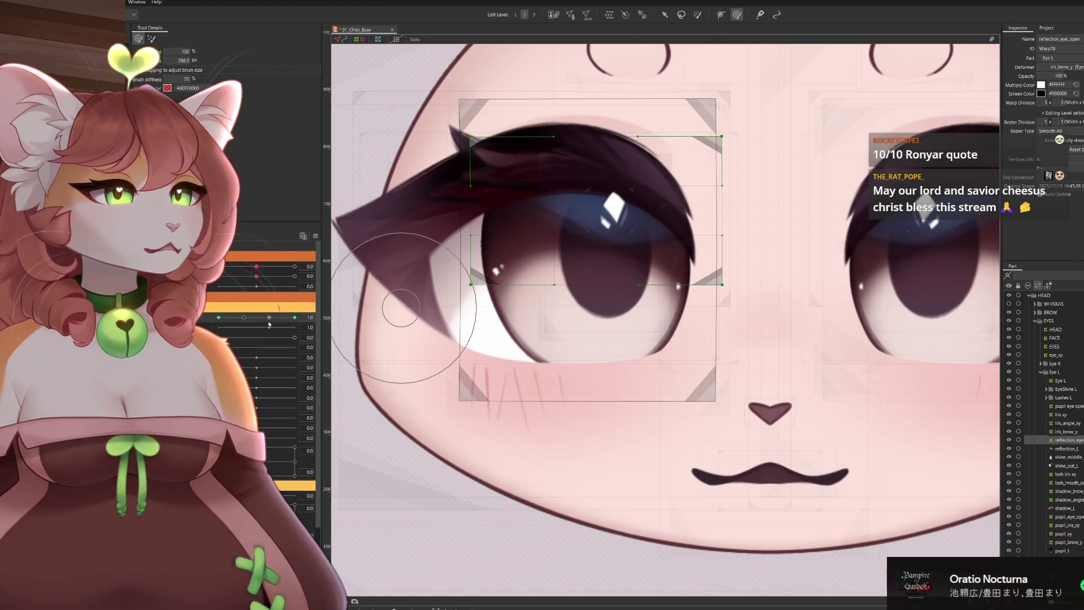
Close Eye L Open, move the reflection down onto the lashes, then reopen the eye
drag(268, 318, 465, 98)
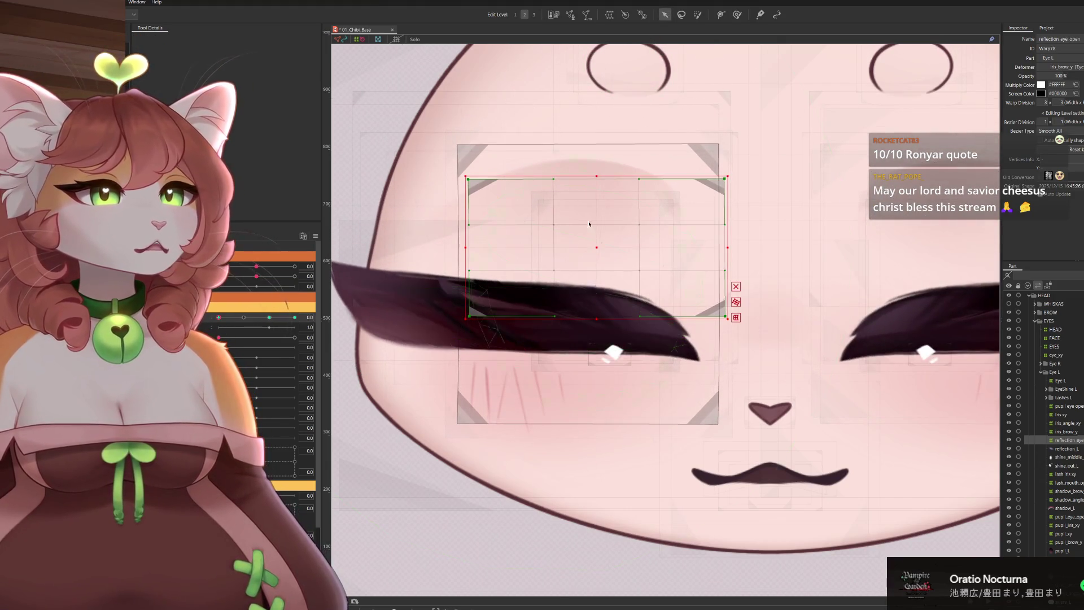
drag(597, 246, 593, 277)
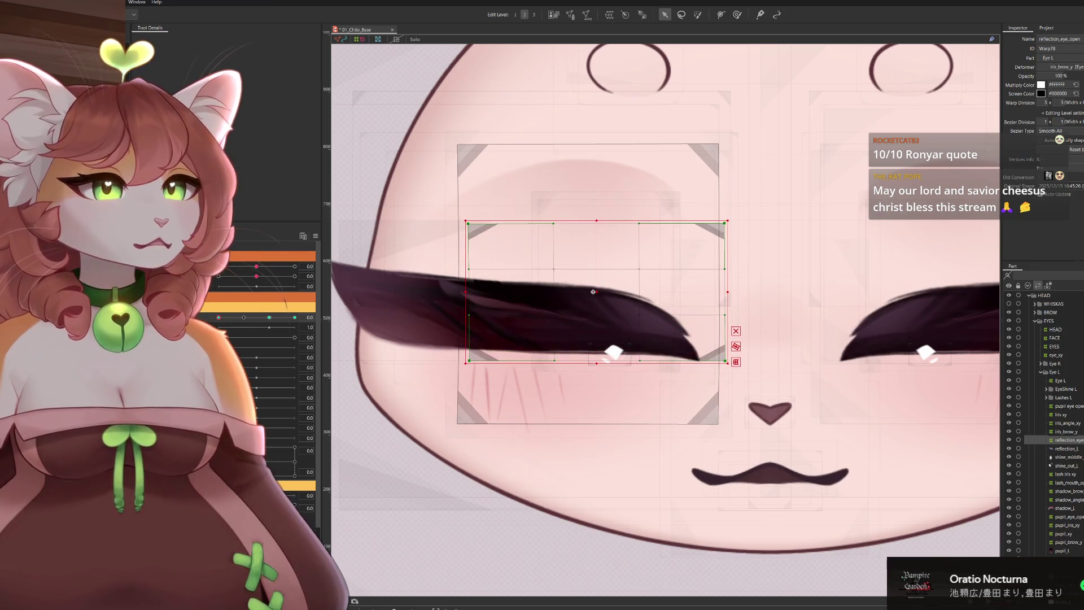
click(231, 318)
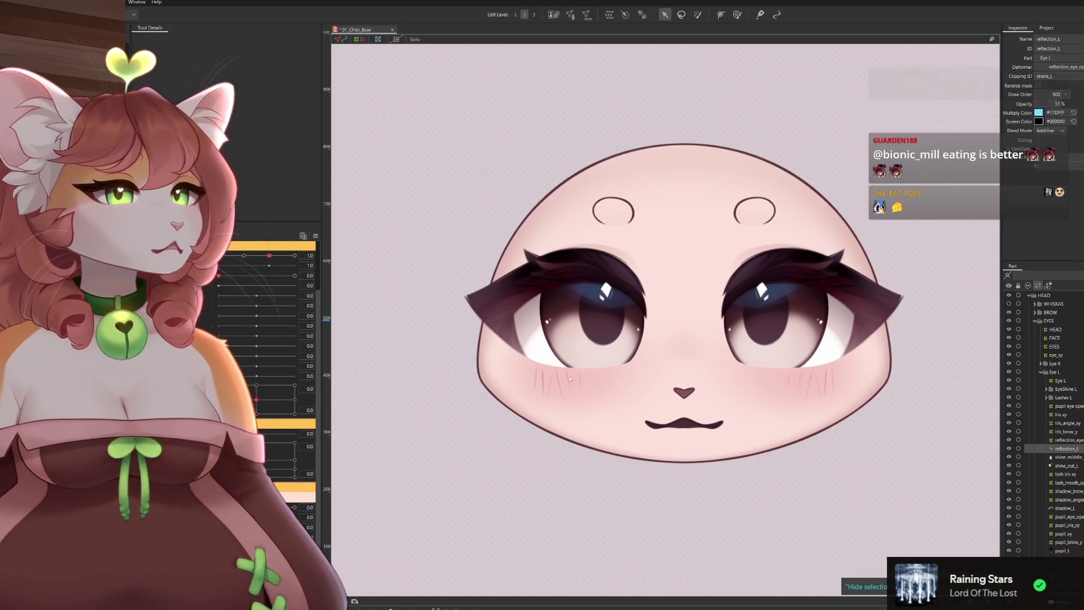
click(584, 379)
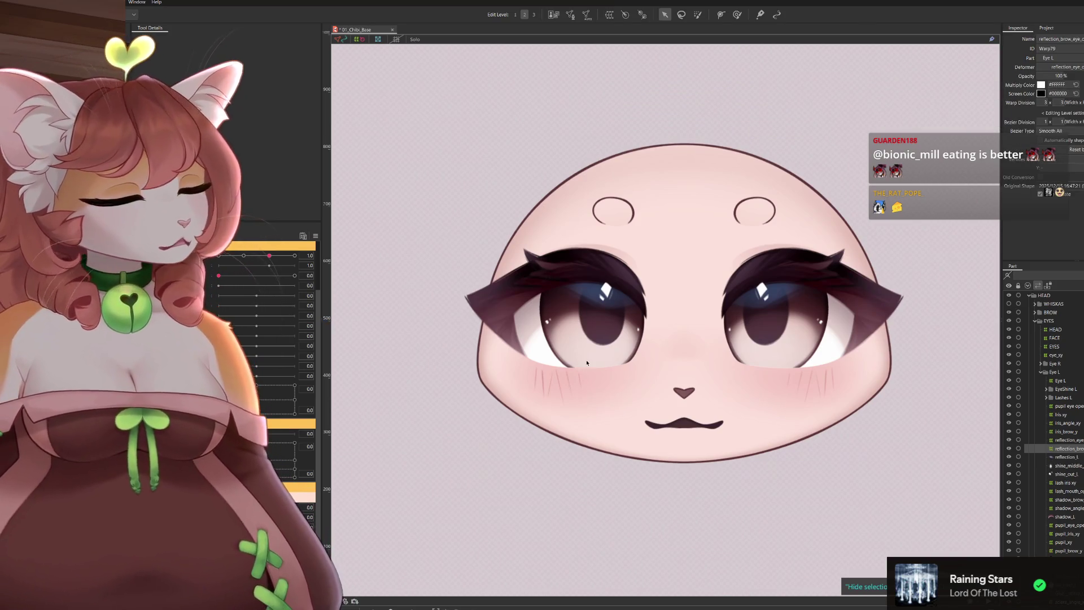
scroll(559, 347, up, 4)
scroll(564, 352, down, 1)
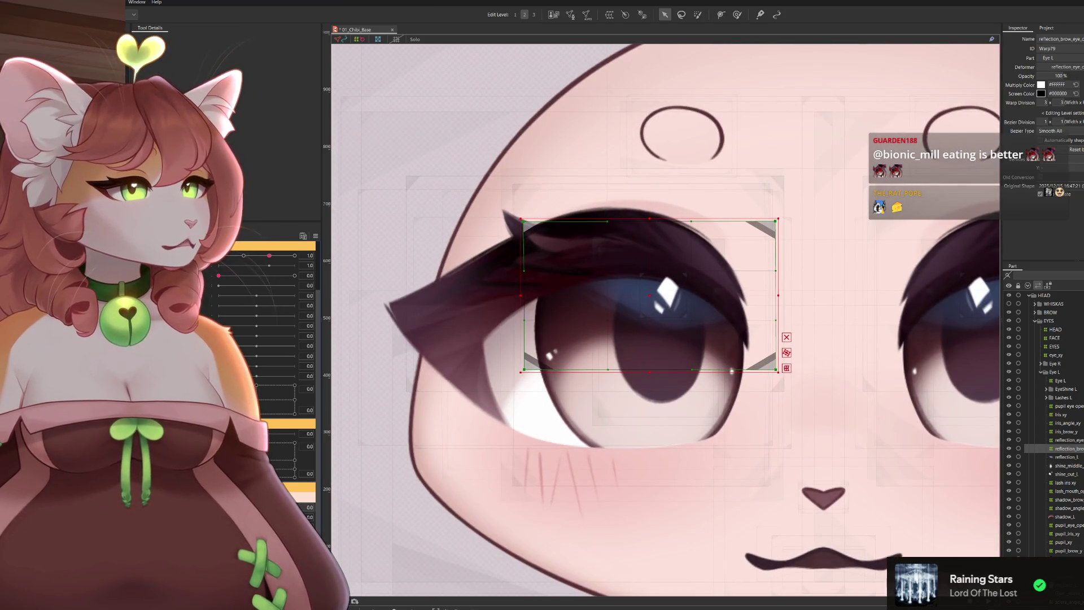
scroll(680, 220, up, 1)
scroll(679, 220, up, 1)
scroll(679, 220, up, 1)
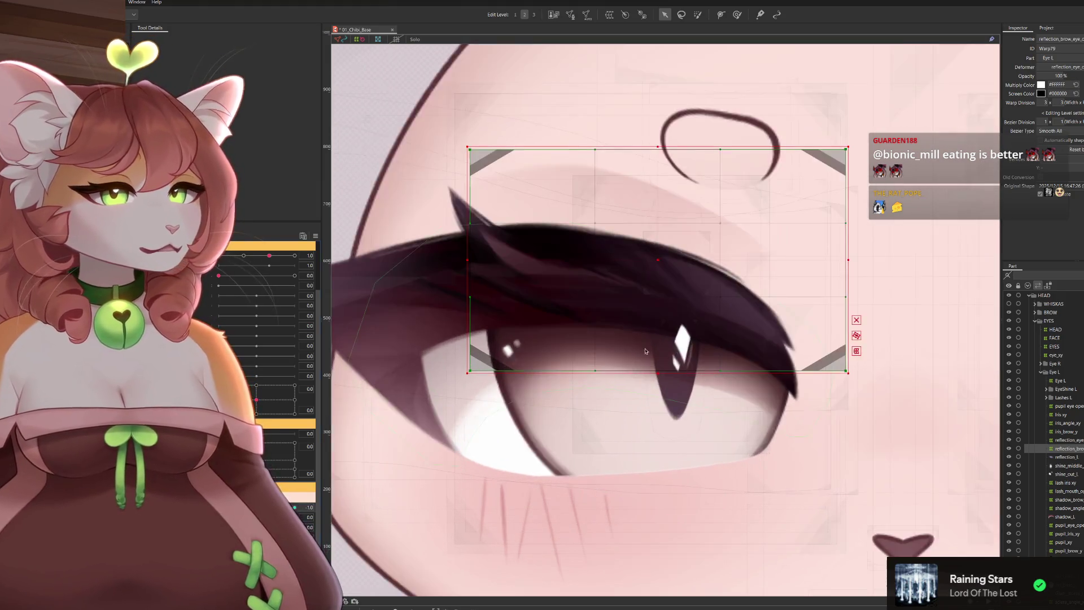
scroll(679, 220, up, 1)
Move the reflection warp down over the left eye, shrink it and squash its bottom edge up around the upper iris
drag(666, 227, 665, 283)
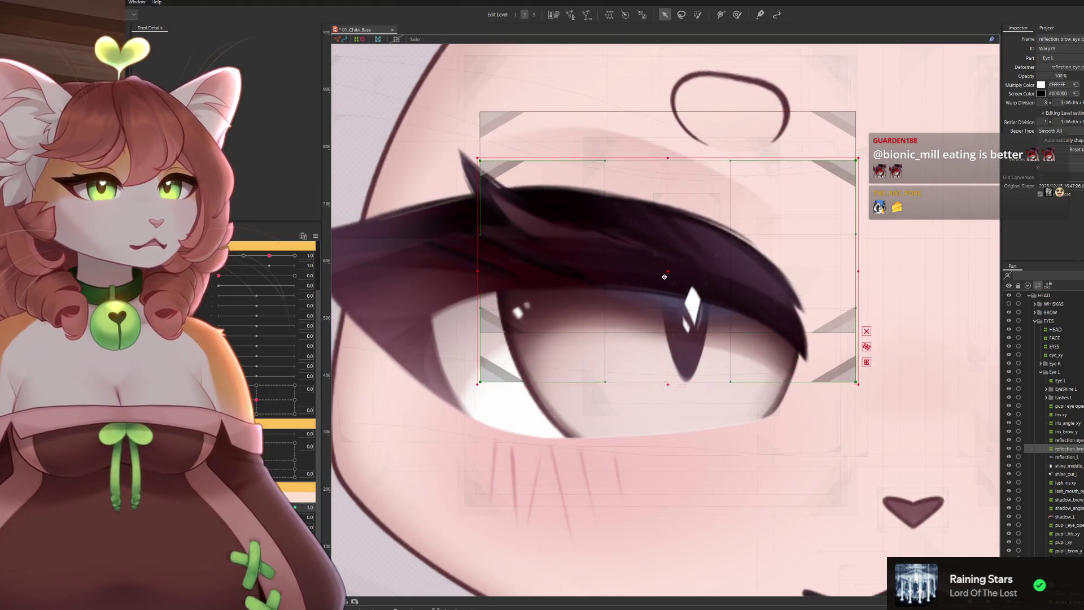
scroll(693, 280, down, 2)
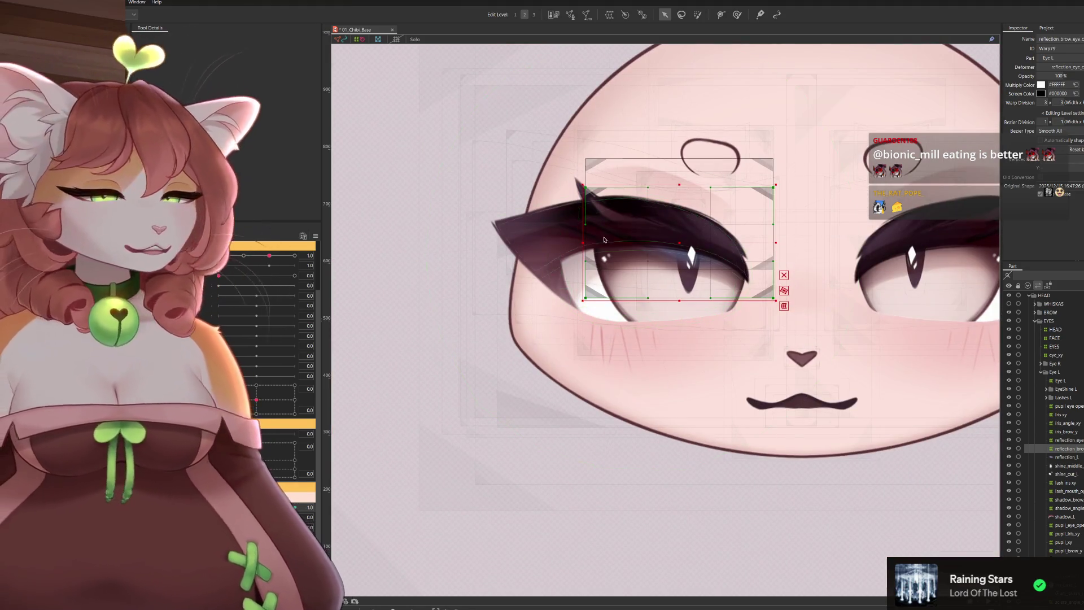
scroll(719, 236, up, 1)
scroll(720, 236, up, 1)
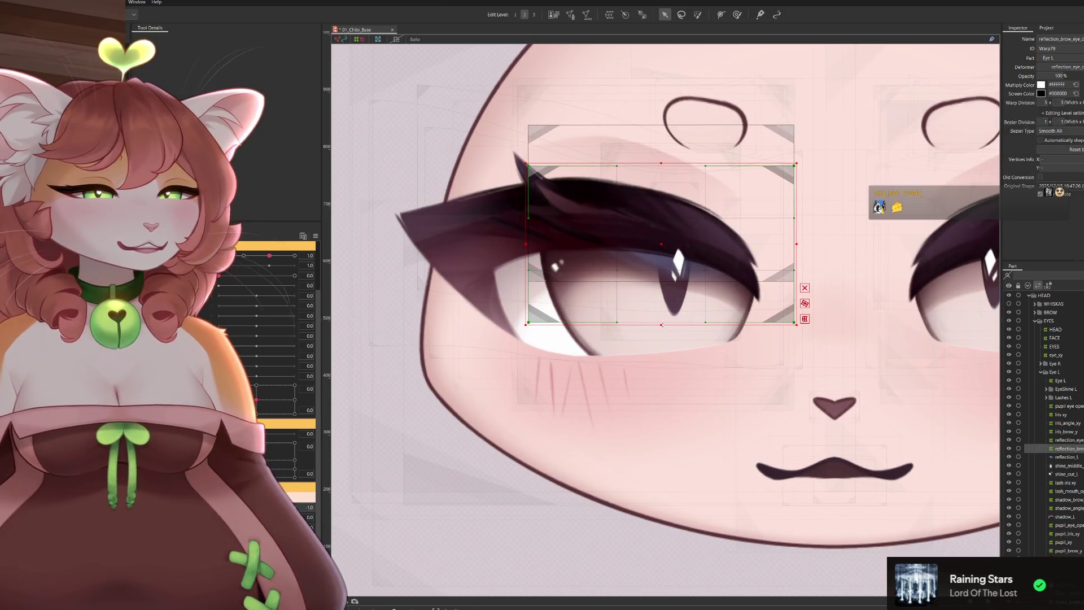
drag(527, 321, 536, 318)
drag(661, 318, 661, 304)
drag(661, 238, 661, 244)
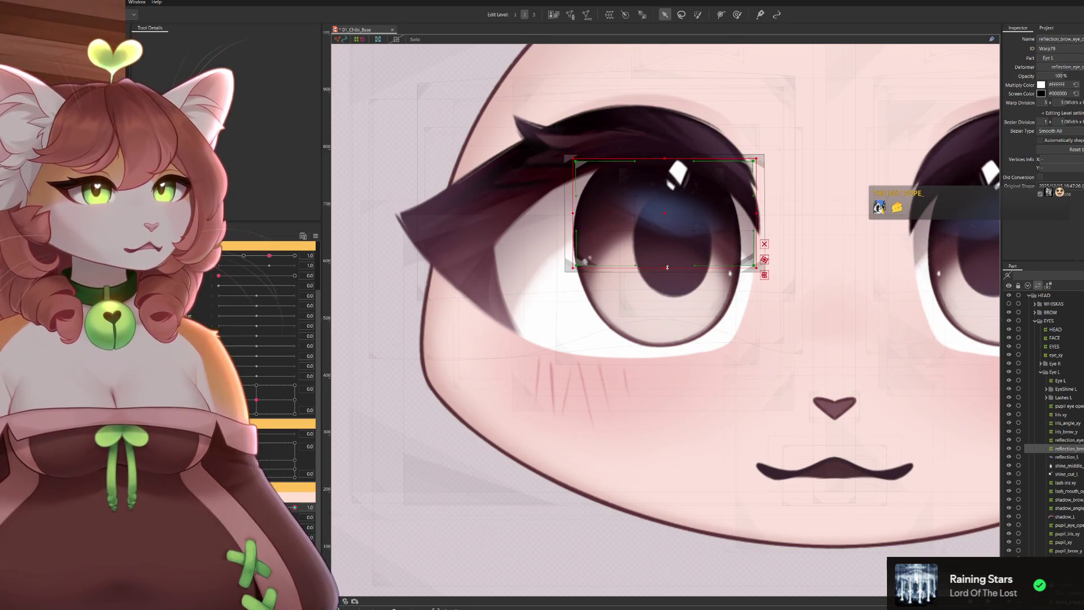
scroll(666, 266, down, 3)
scroll(765, 349, down, 2)
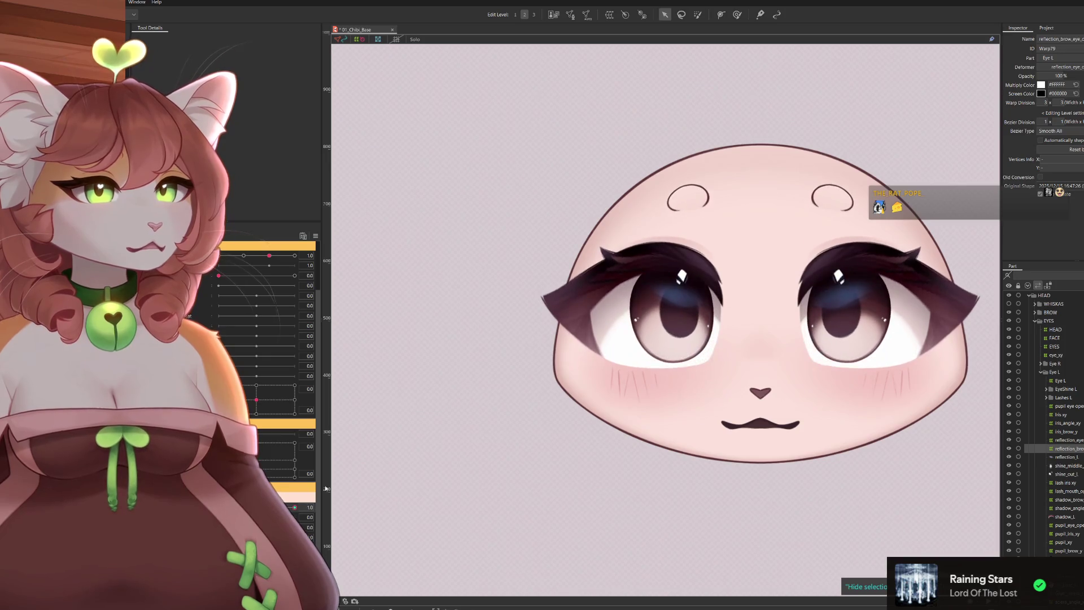
key(Down)
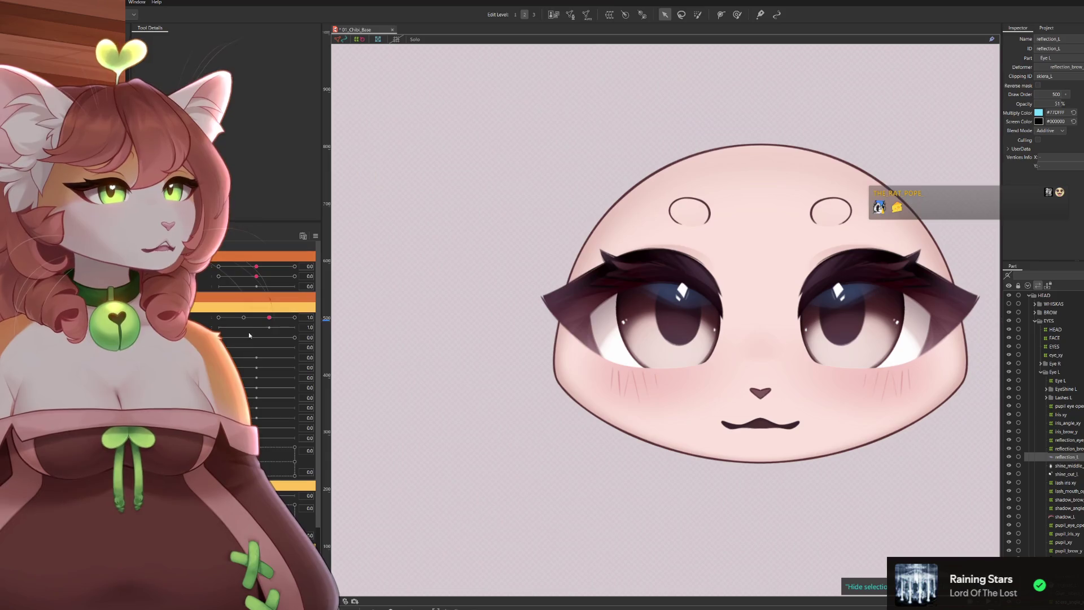
mouse_move(241, 320)
mouse_down()
mouse_move(309, 325)
mouse_move(229, 340)
mouse_move(245, 337)
mouse_up()
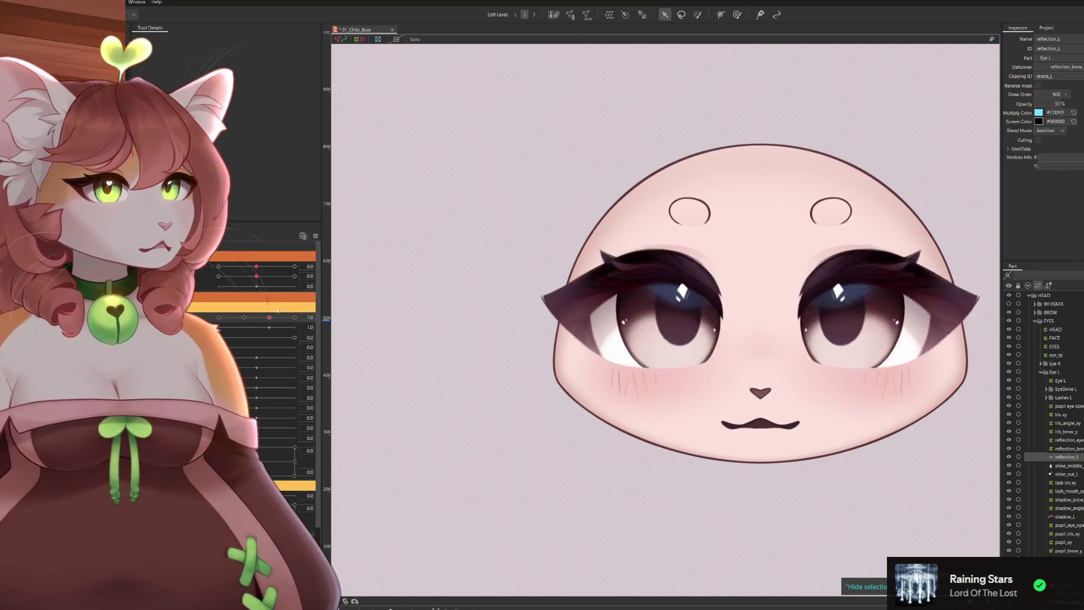
drag(252, 317, 295, 317)
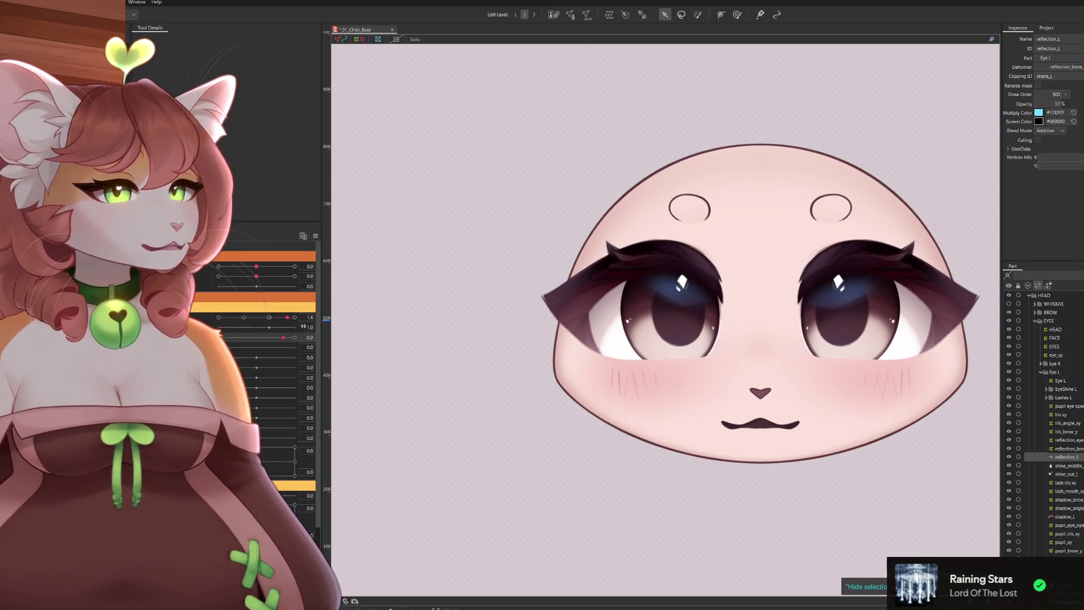
mouse_move(285, 318)
mouse_down()
mouse_move(219, 319)
mouse_move(285, 318)
mouse_move(220, 329)
mouse_move(323, 303)
mouse_up()
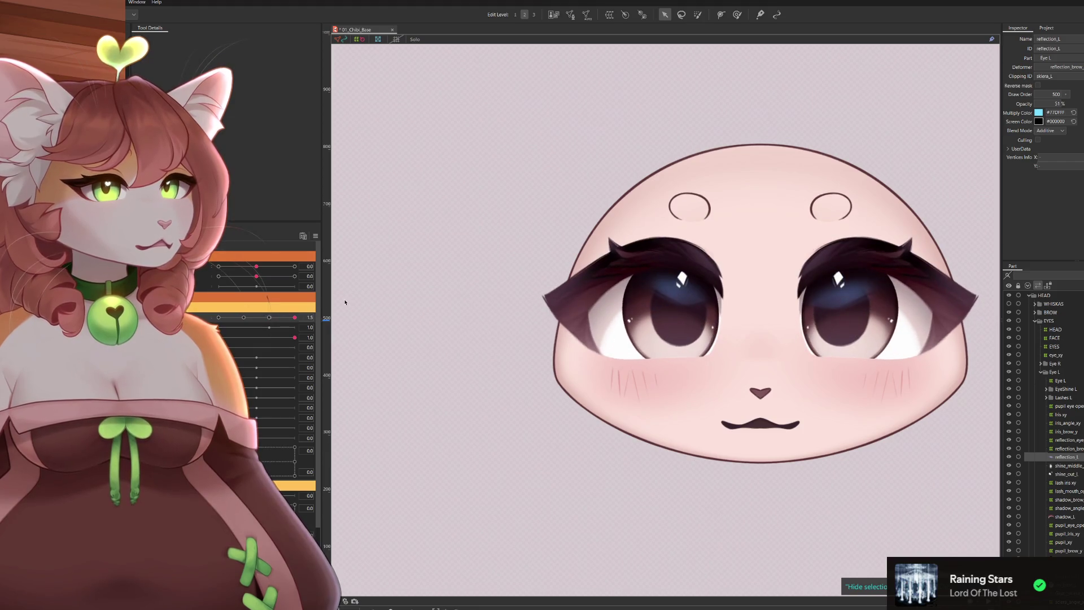
drag(294, 338, 217, 337)
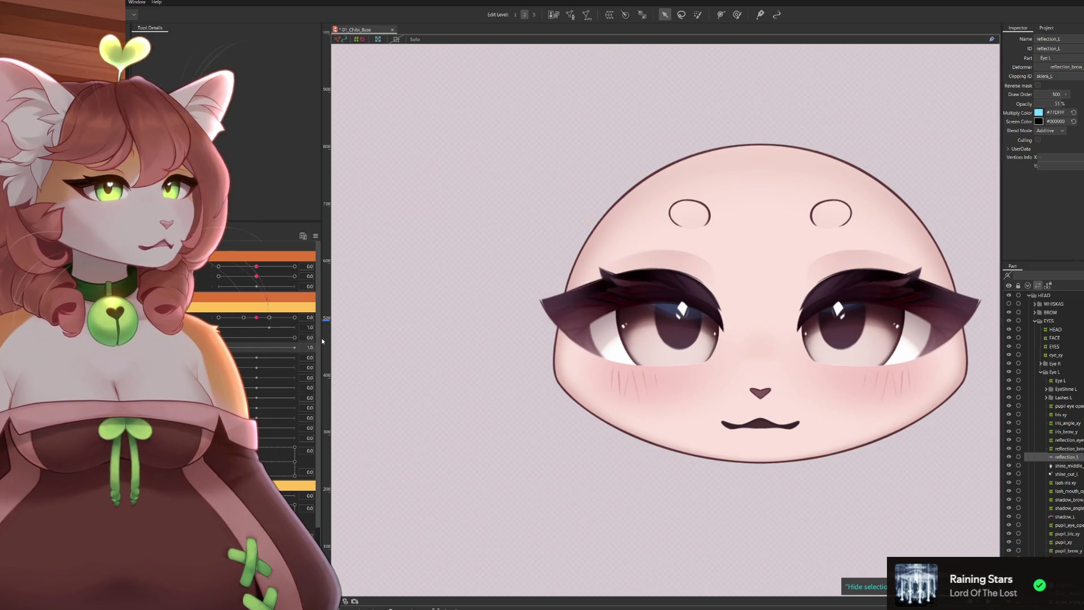
click(347, 233)
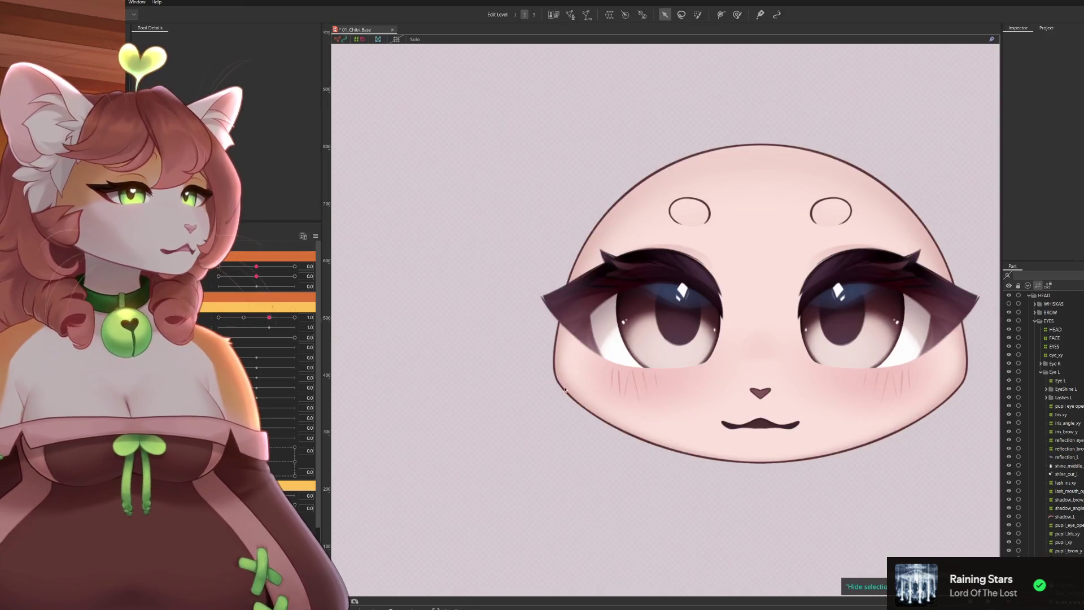
click(724, 330)
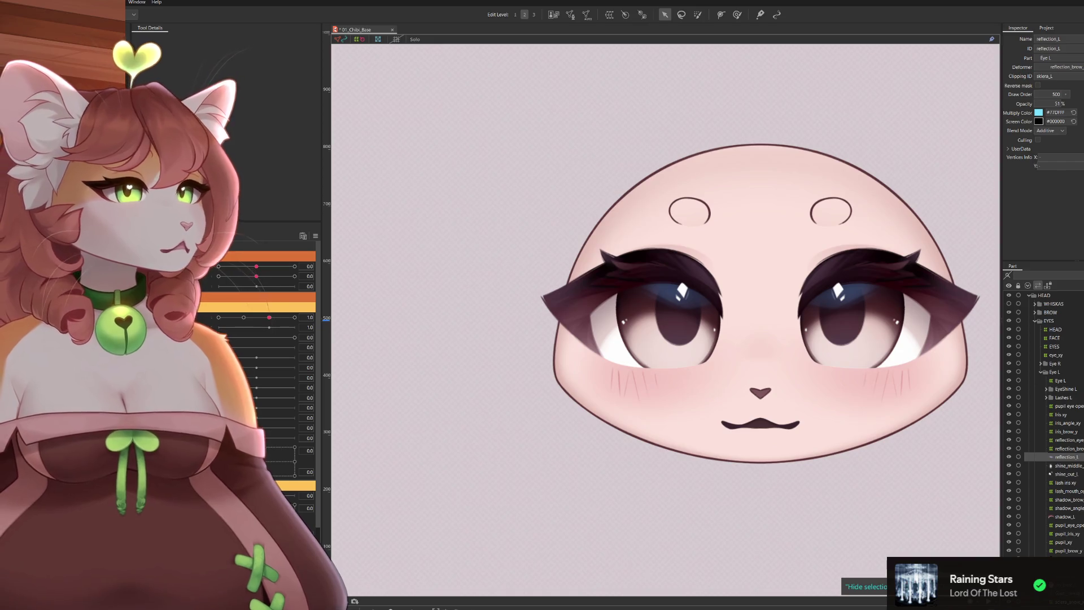
Select the reflection_angle_xy warp deformer above reflection_L with the head turned to angle 30
key(Up)
key(Up)
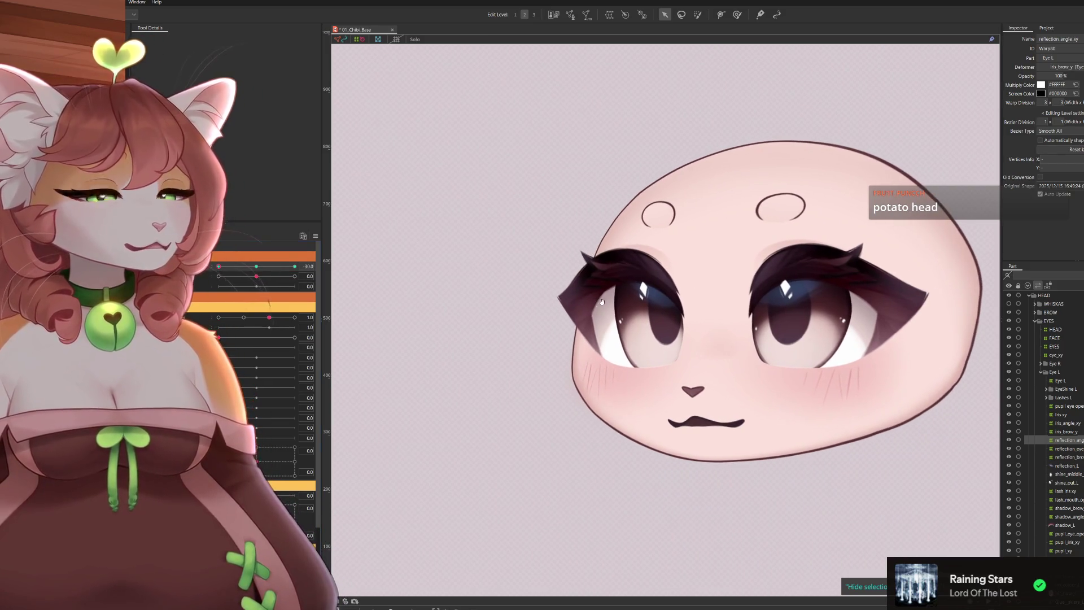
scroll(661, 286, up, 3)
Shift the angle reflection deformer leftward and test it by turning the head side to side
drag(645, 307, 632, 302)
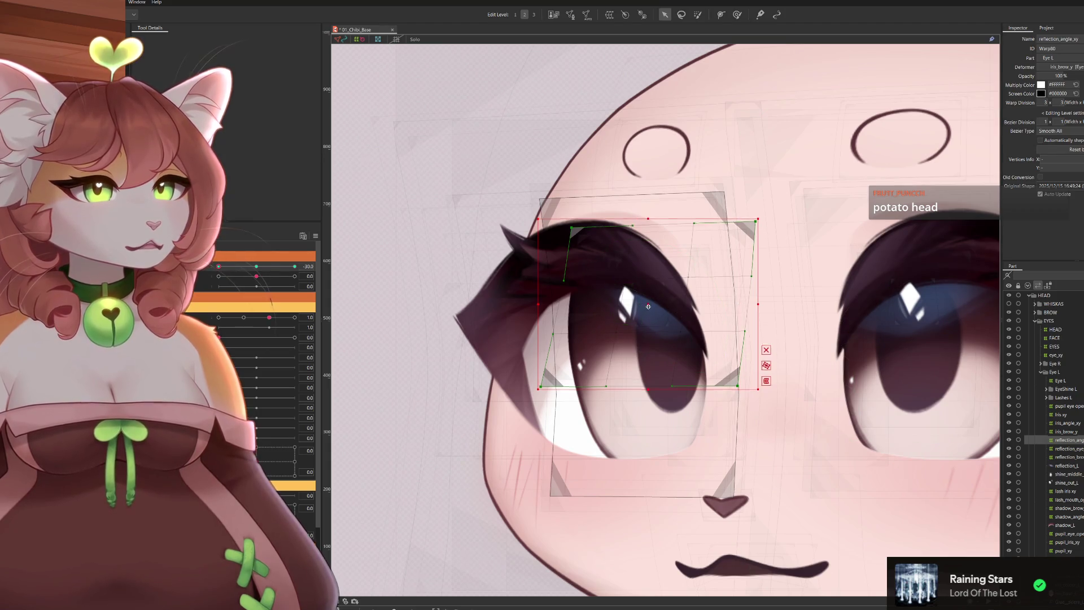
drag(648, 306, 633, 307)
scroll(634, 306, down, 3)
scroll(678, 322, down, 1)
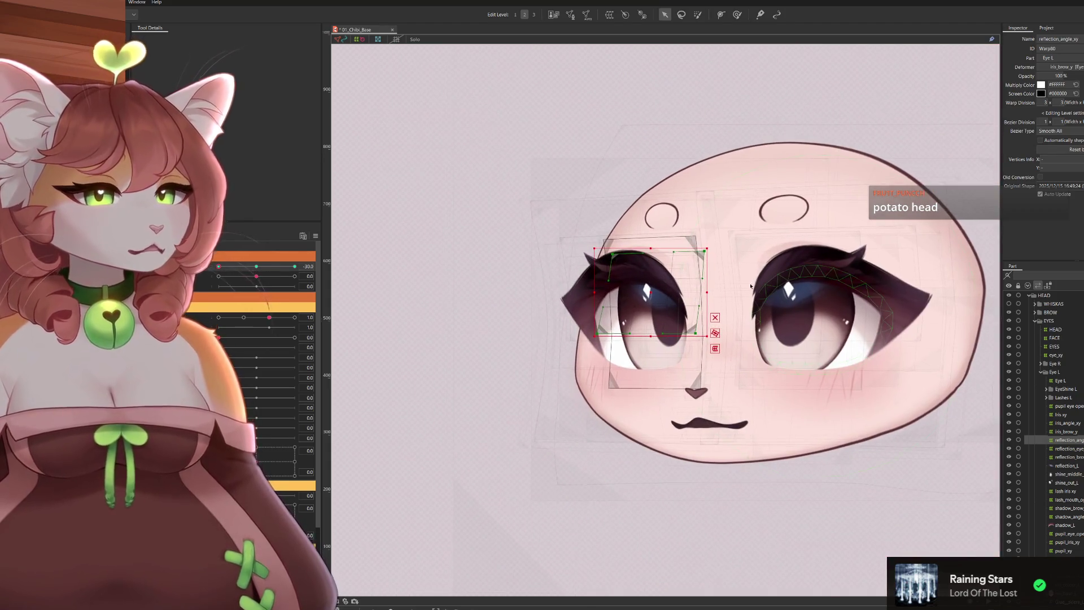
scroll(697, 326, down, 2)
scroll(697, 327, up, 3)
scroll(712, 305, up, 1)
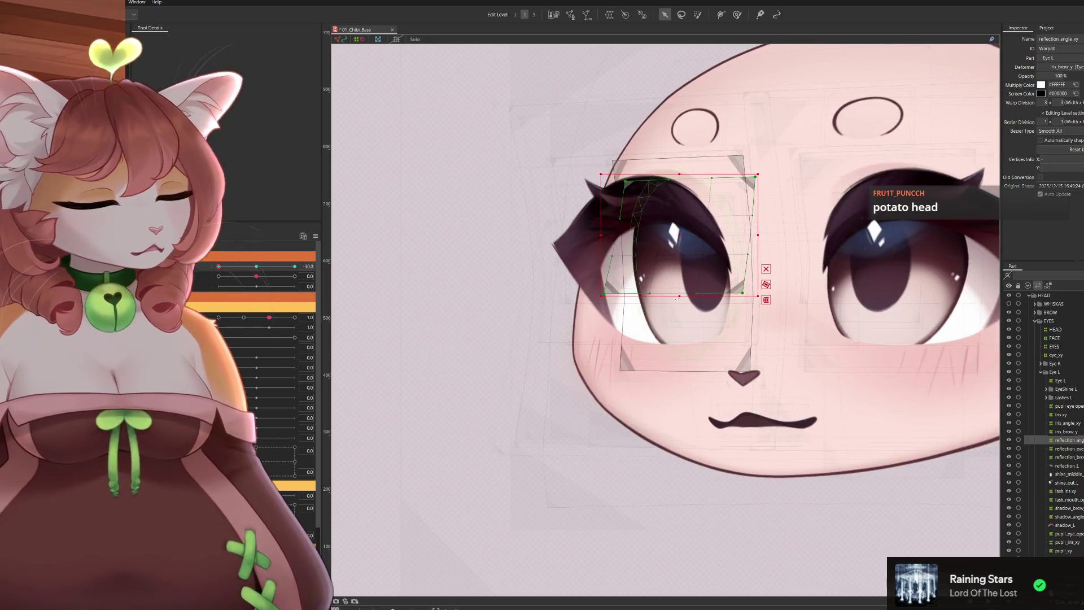
scroll(738, 275, up, 2)
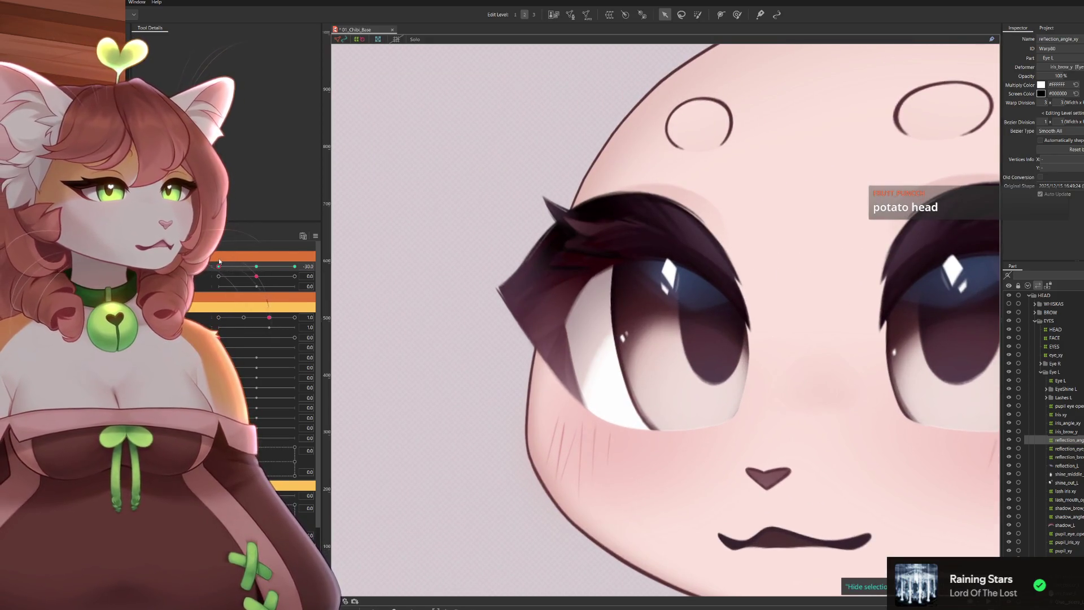
scroll(492, 284, down, 4)
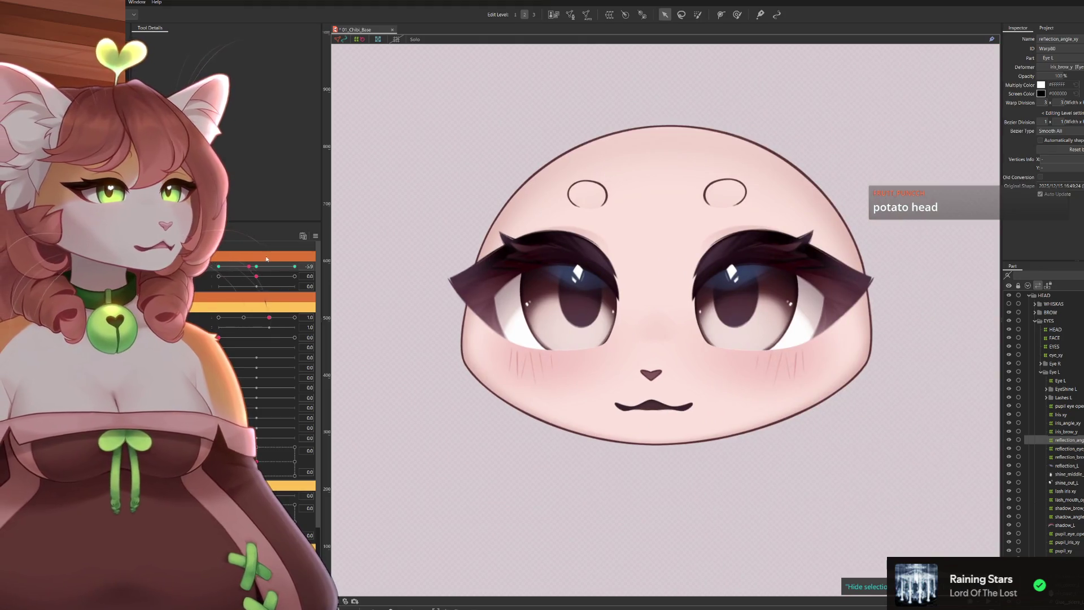
mouse_move(266, 258)
mouse_down()
mouse_move(254, 285)
mouse_move(302, 291)
mouse_move(215, 297)
mouse_up()
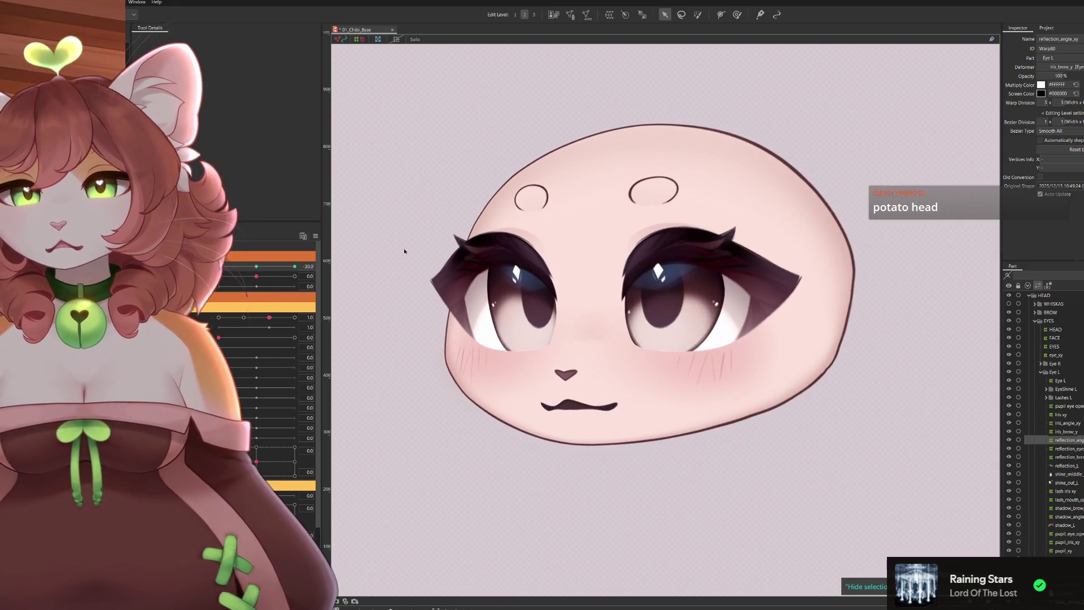
scroll(424, 249, up, 3)
click(615, 308)
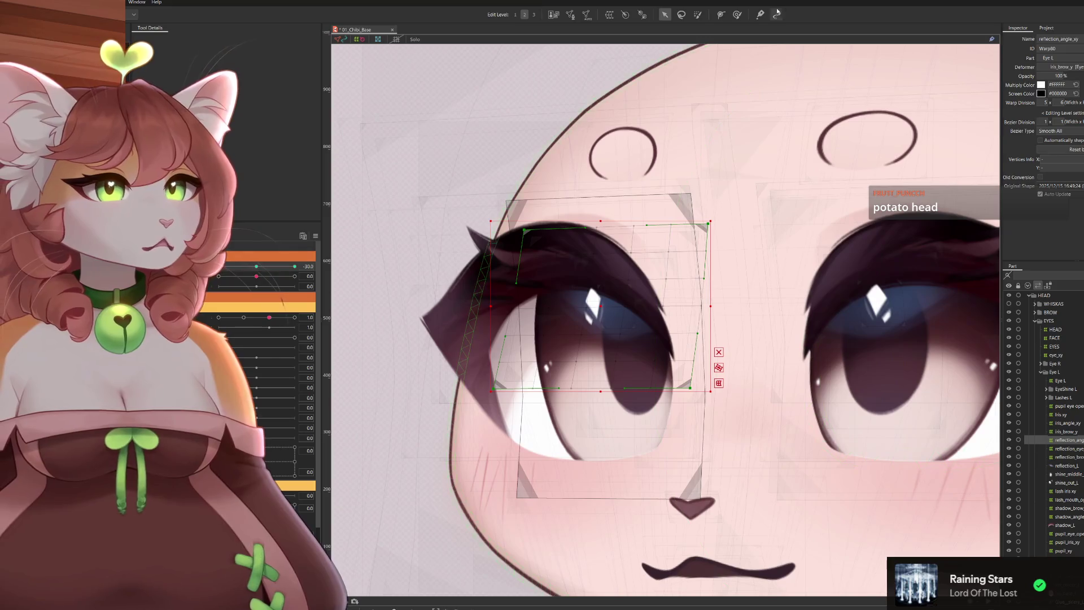
click(738, 14)
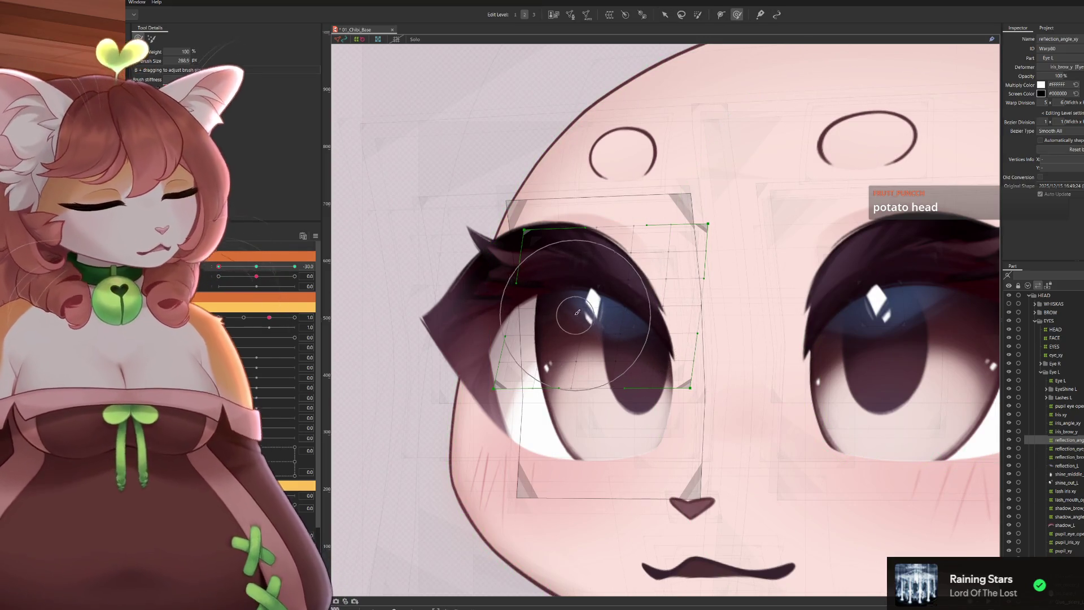
Nudge the left eye's warp grid points with the deform brush and check the eye at another head angle
key(b)
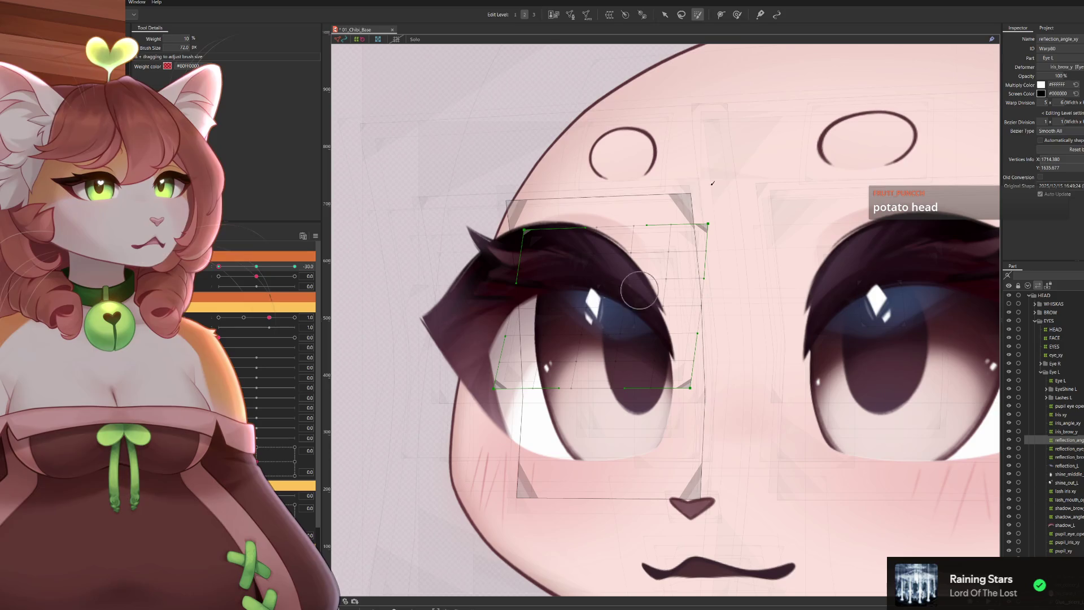
key(b)
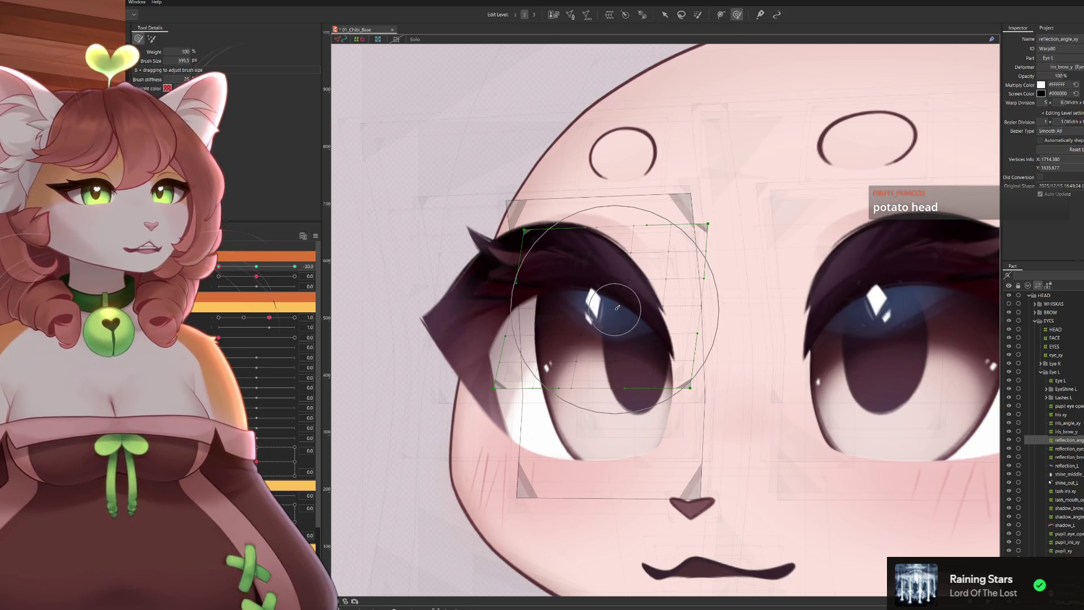
drag(617, 307, 600, 315)
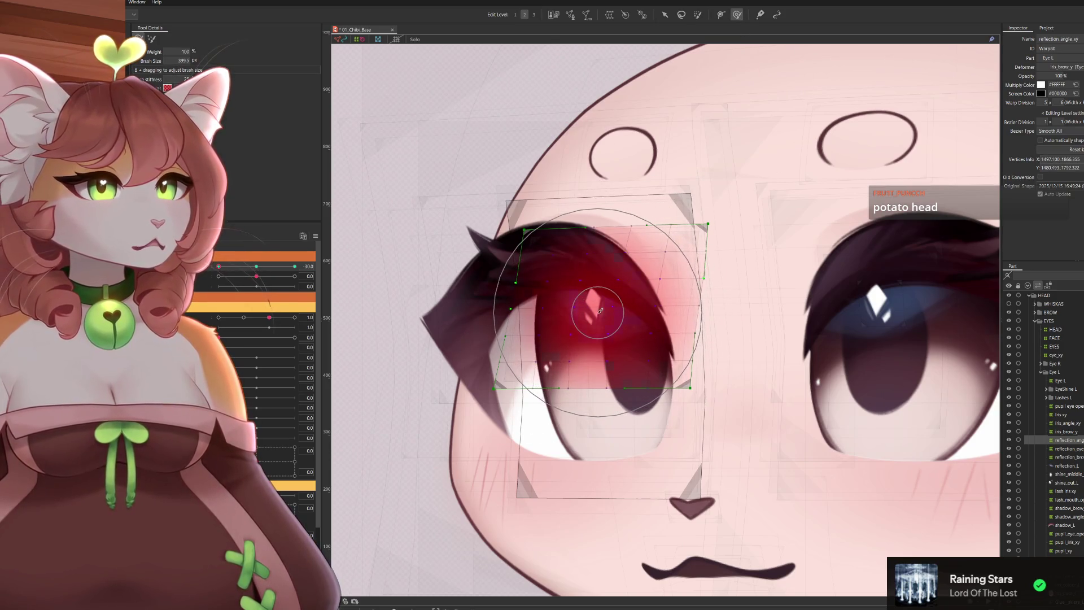
drag(645, 300, 687, 292)
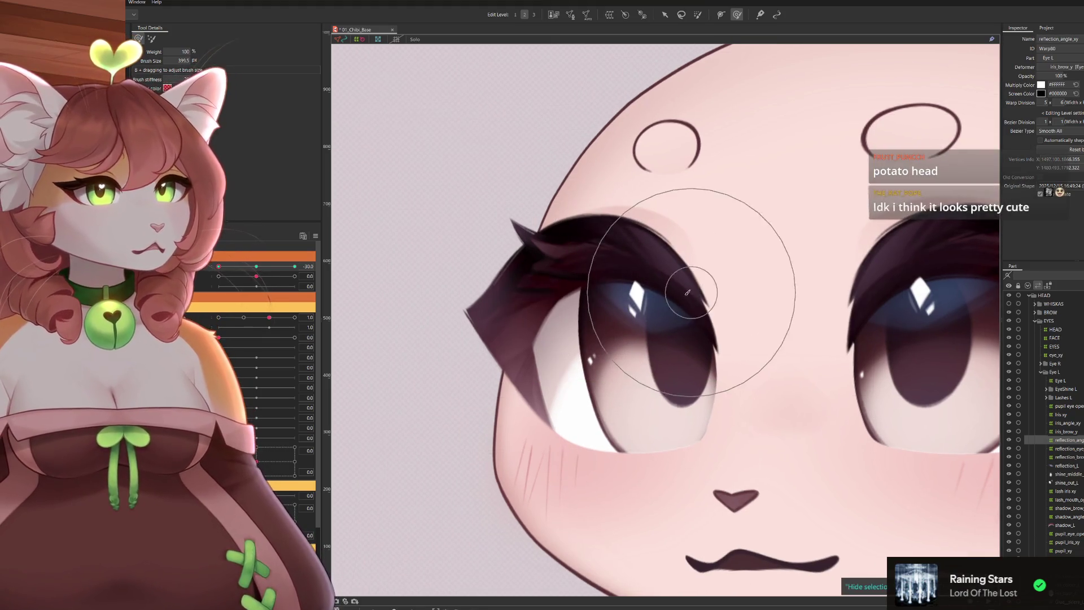
scroll(381, 323, up, 2)
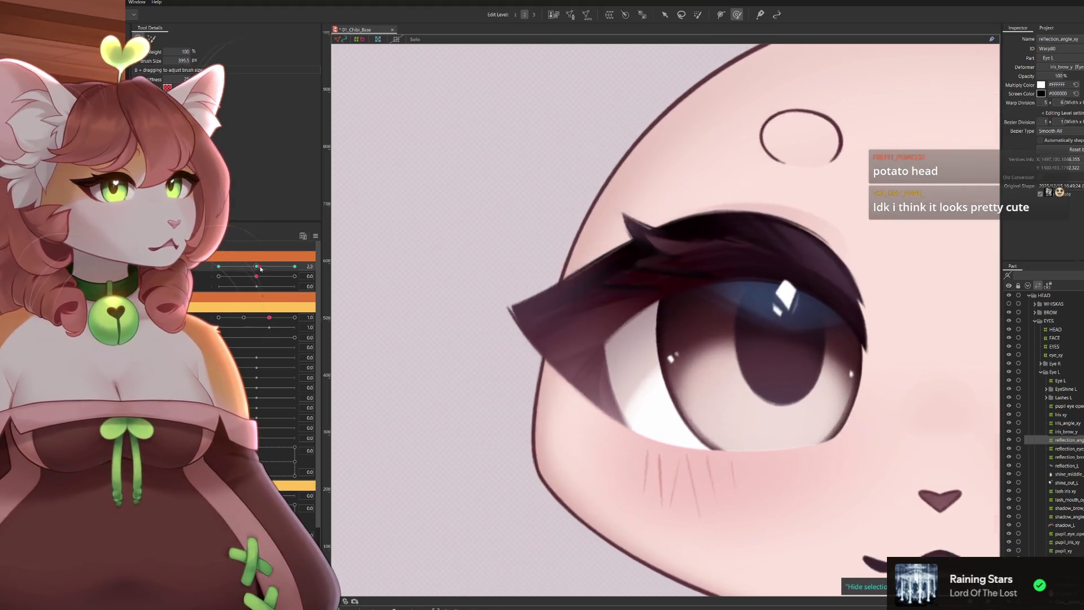
scroll(387, 364, down, 2)
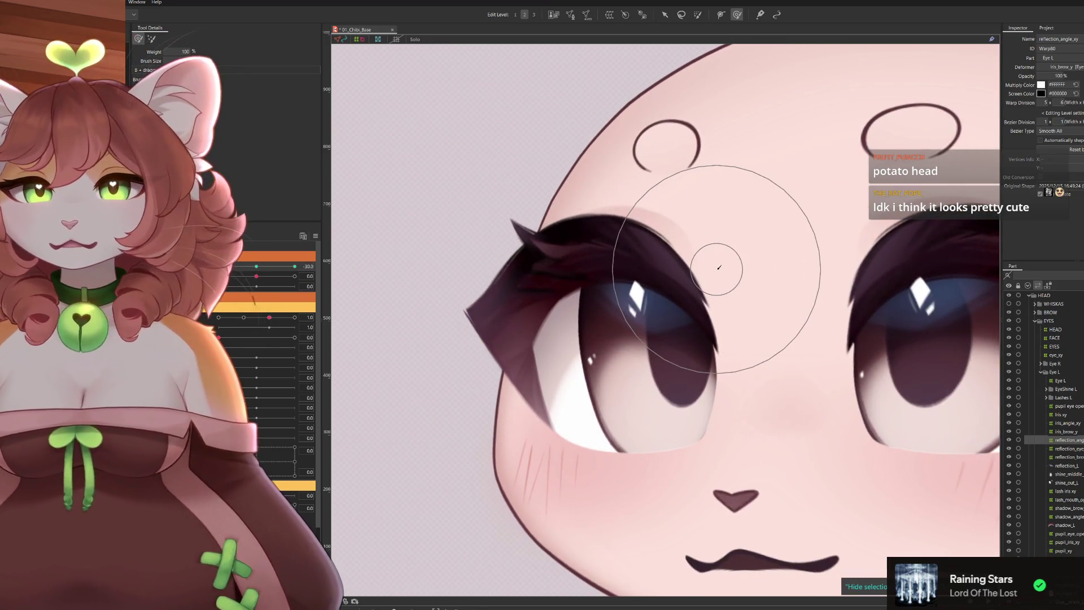
drag(763, 305, 720, 309)
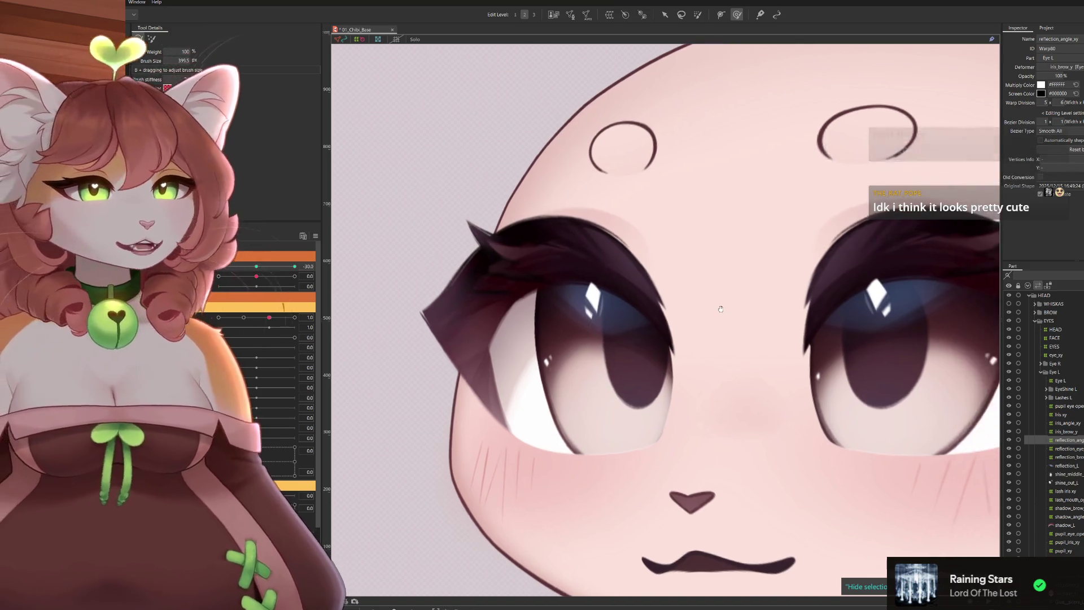
drag(268, 316, 315, 306)
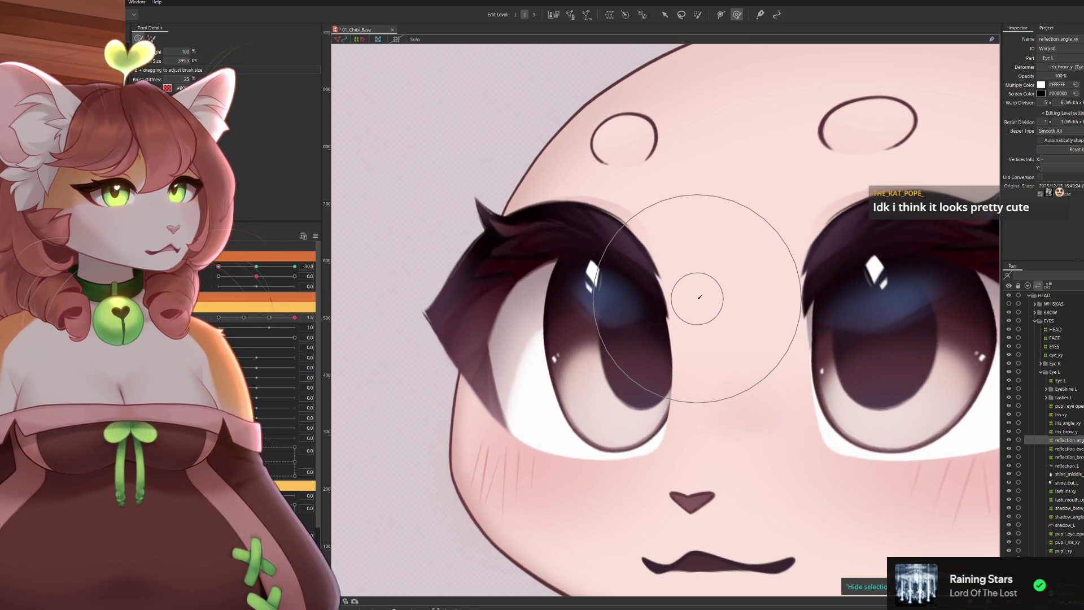
Reshape the eye lattice's right and left sides and pull its lower part down over the iris
click(706, 301)
drag(693, 310, 701, 307)
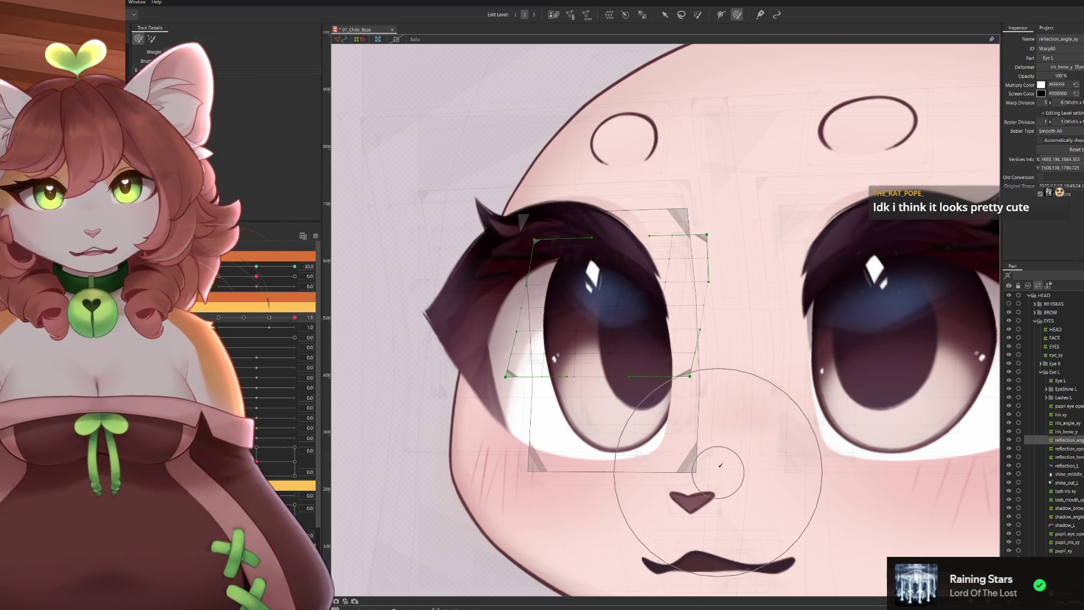
mouse_move(719, 448)
mouse_down()
mouse_move(715, 385)
mouse_move(726, 423)
mouse_up()
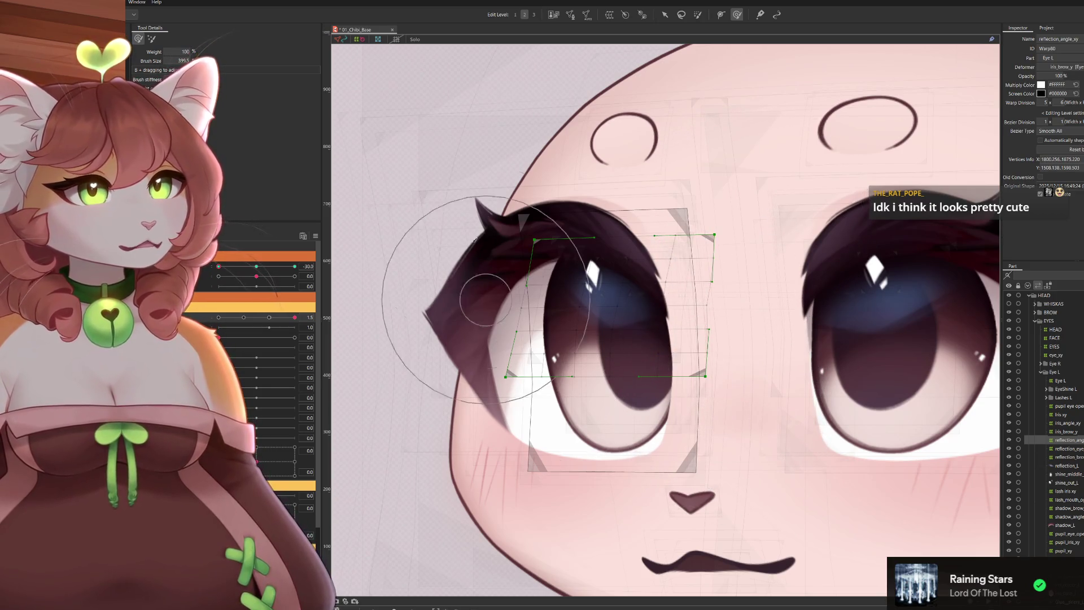
drag(497, 278, 460, 175)
drag(441, 427, 472, 437)
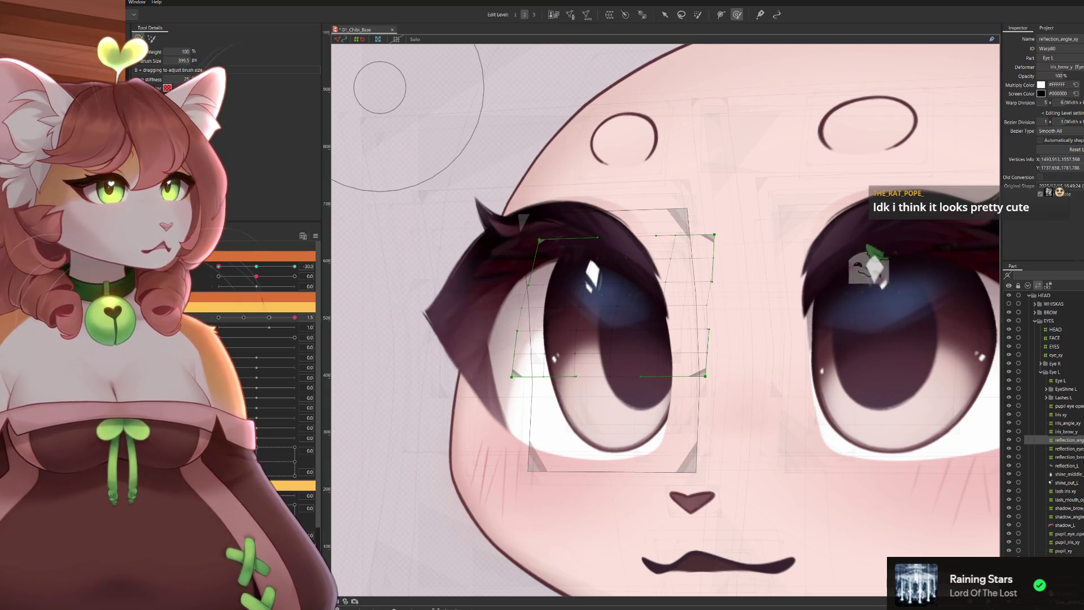
drag(483, 254, 468, 257)
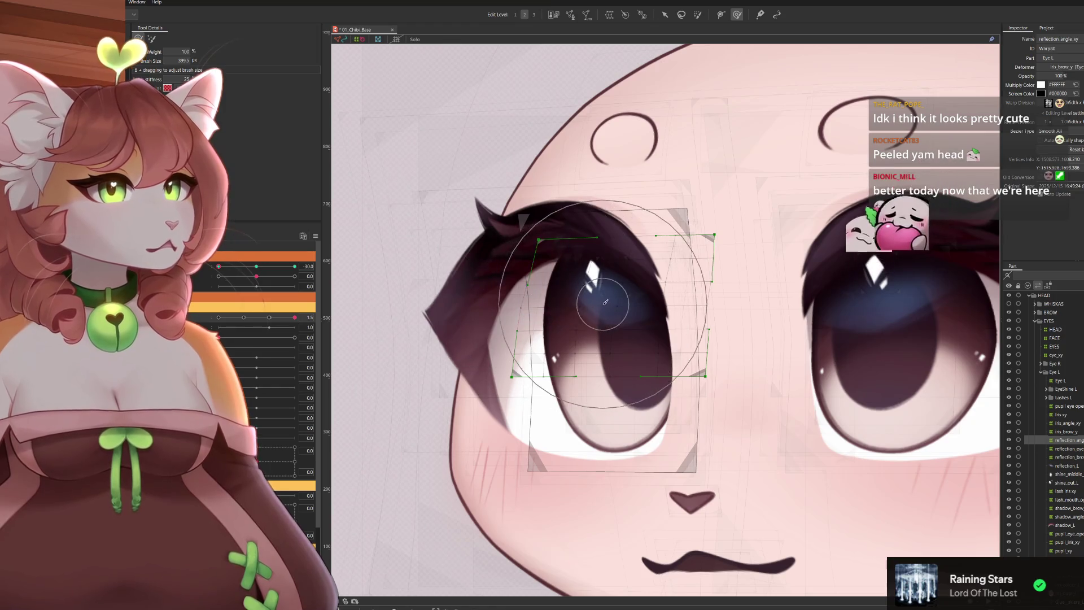
mouse_move(598, 339)
mouse_down()
mouse_move(613, 410)
mouse_move(593, 398)
mouse_up()
drag(649, 376, 641, 424)
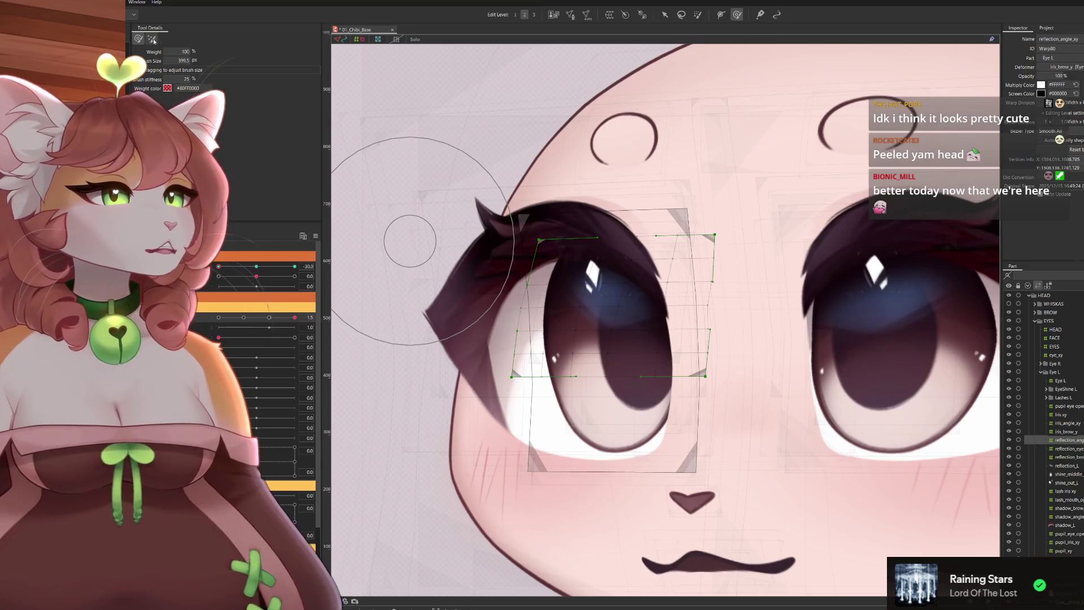
mouse_move(652, 375)
mouse_down()
mouse_move(599, 373)
mouse_move(603, 448)
mouse_up()
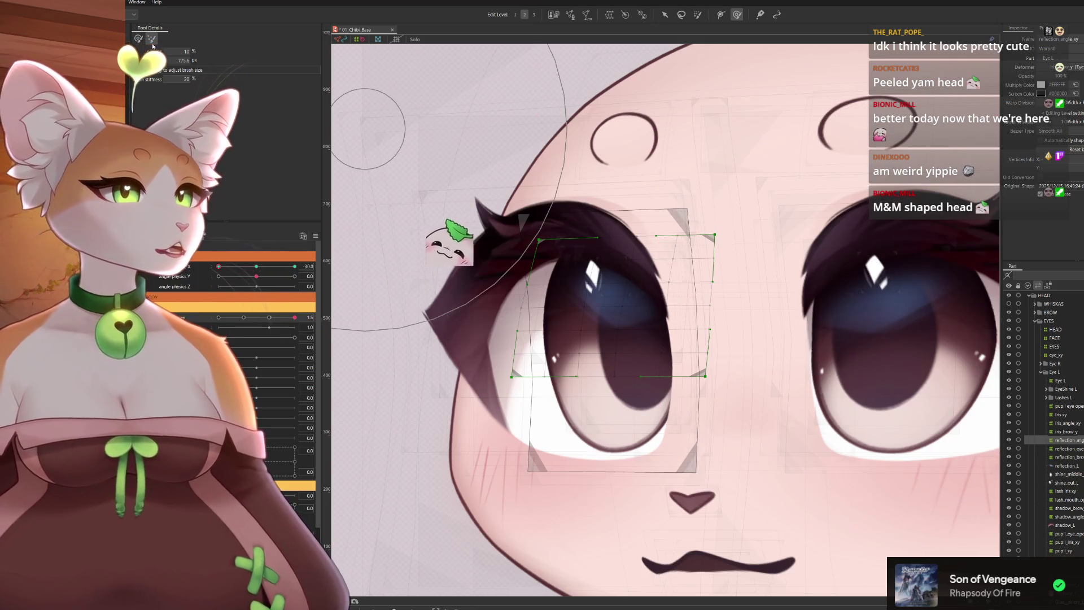
scroll(676, 222, down, 3)
scroll(653, 254, down, 1)
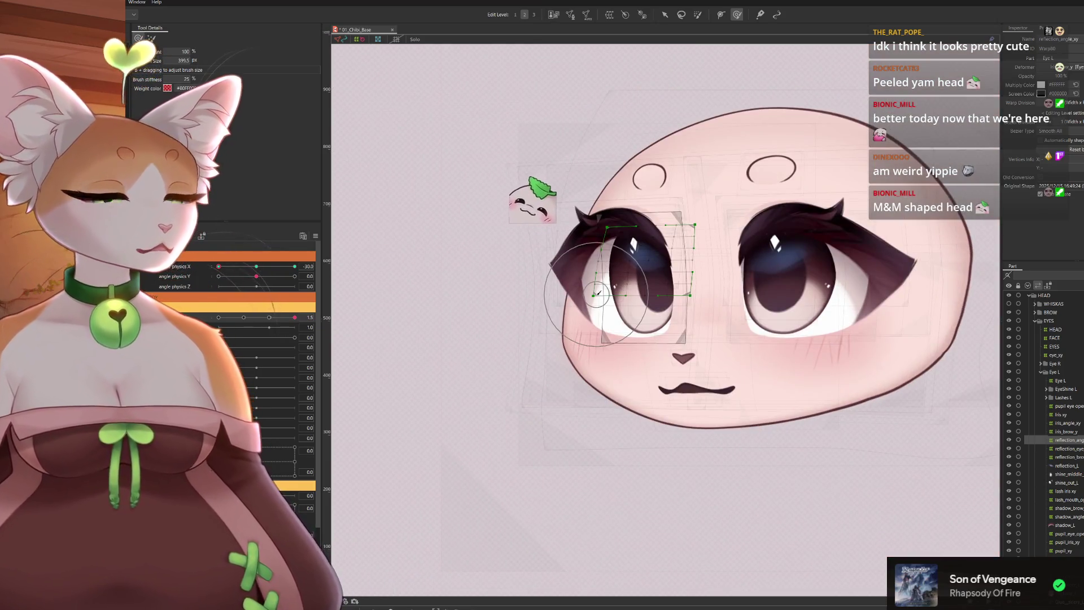
scroll(639, 264, up, 2)
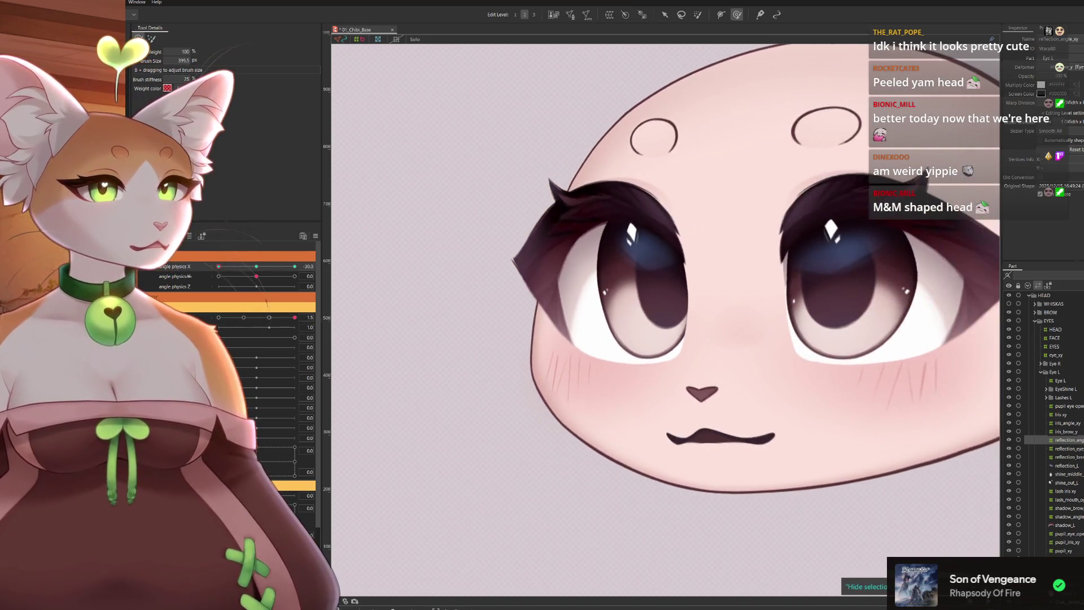
Paint weights on the eye's upper and lower areas, then with a much larger brush across the face, testing a head turn
click(809, 240)
scroll(762, 237, up, 3)
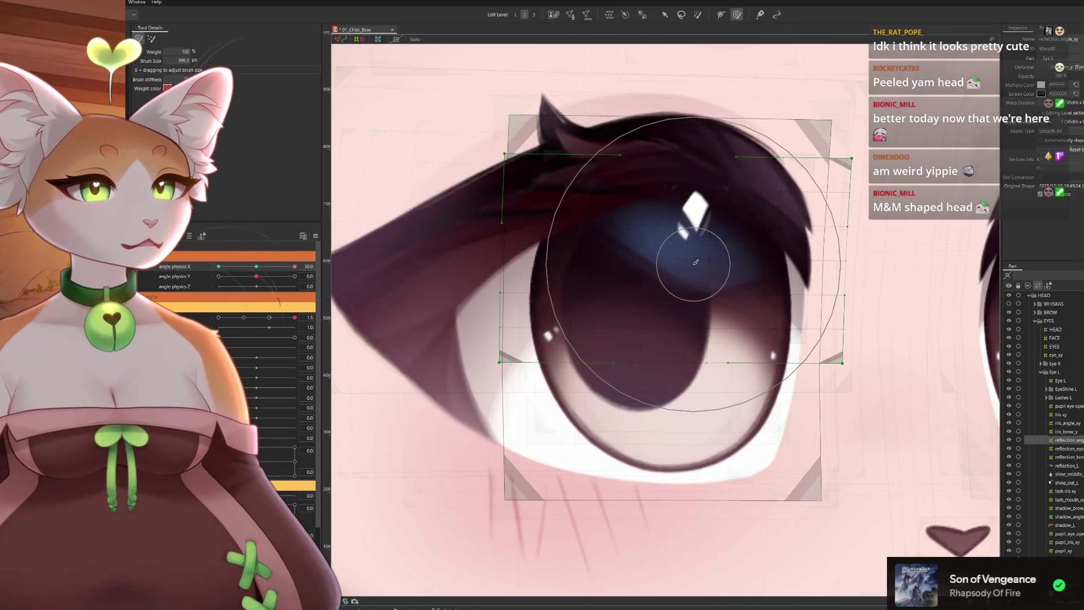
drag(695, 262, 713, 262)
drag(690, 442, 703, 406)
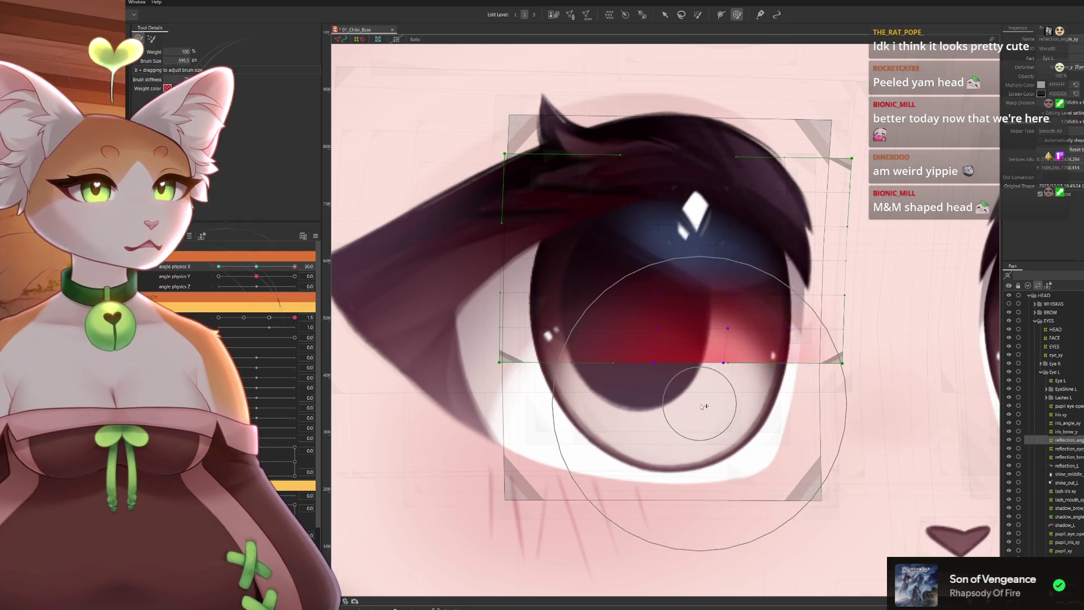
scroll(734, 413, down, 2)
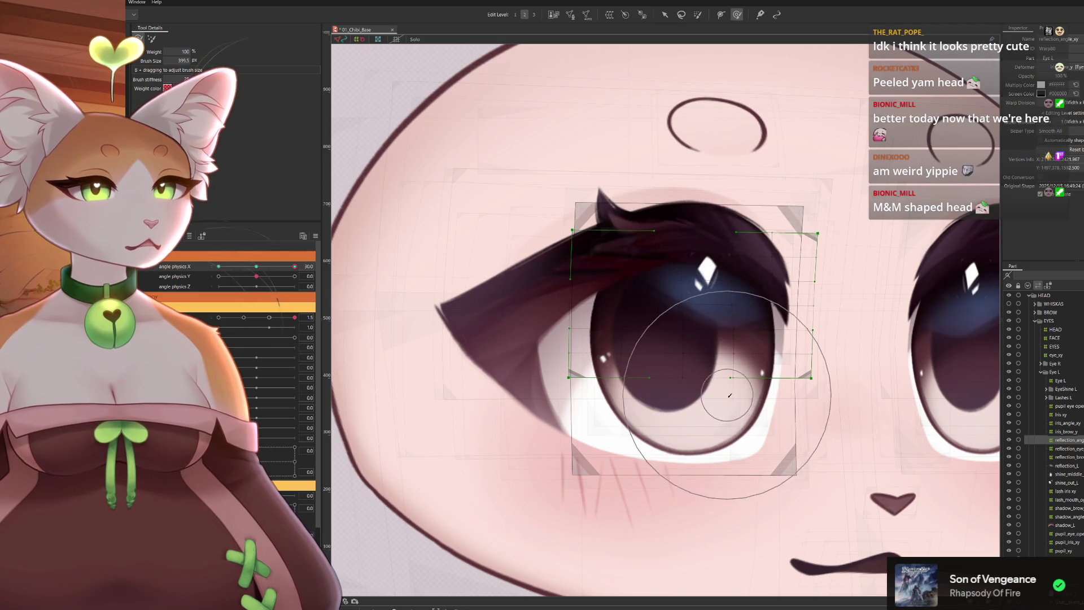
click(269, 318)
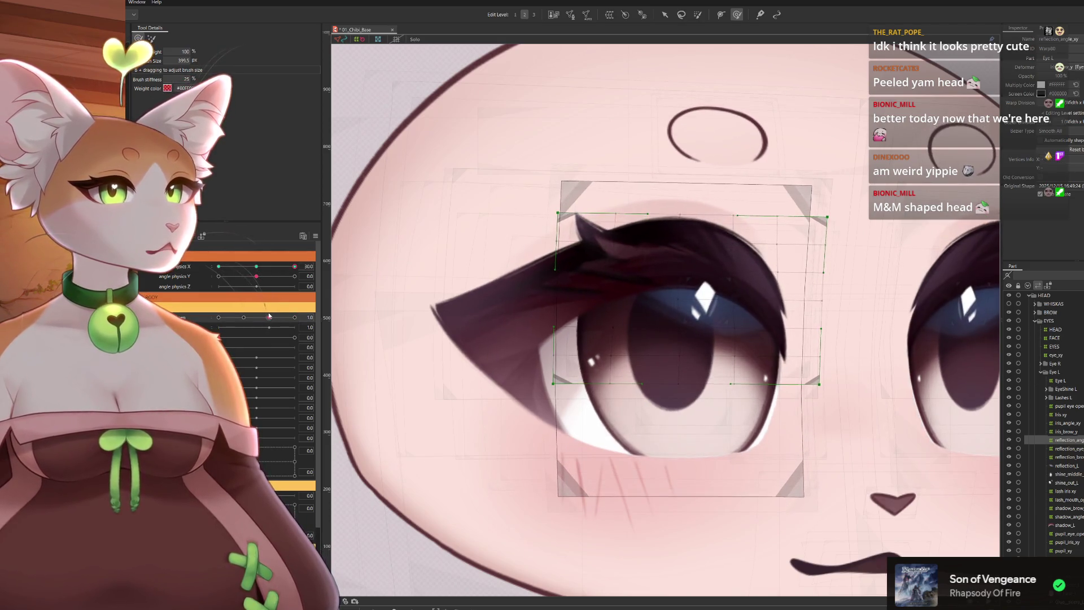
scroll(690, 312, down, 1)
scroll(693, 311, down, 1)
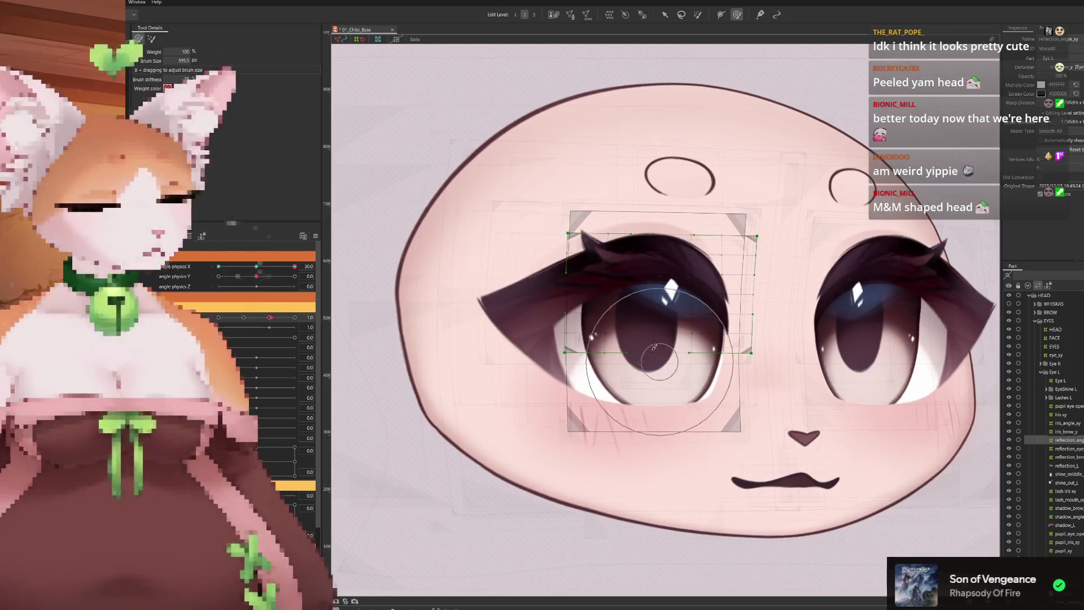
mouse_move(787, 288)
mouse_down()
mouse_move(834, 290)
mouse_move(800, 476)
mouse_up()
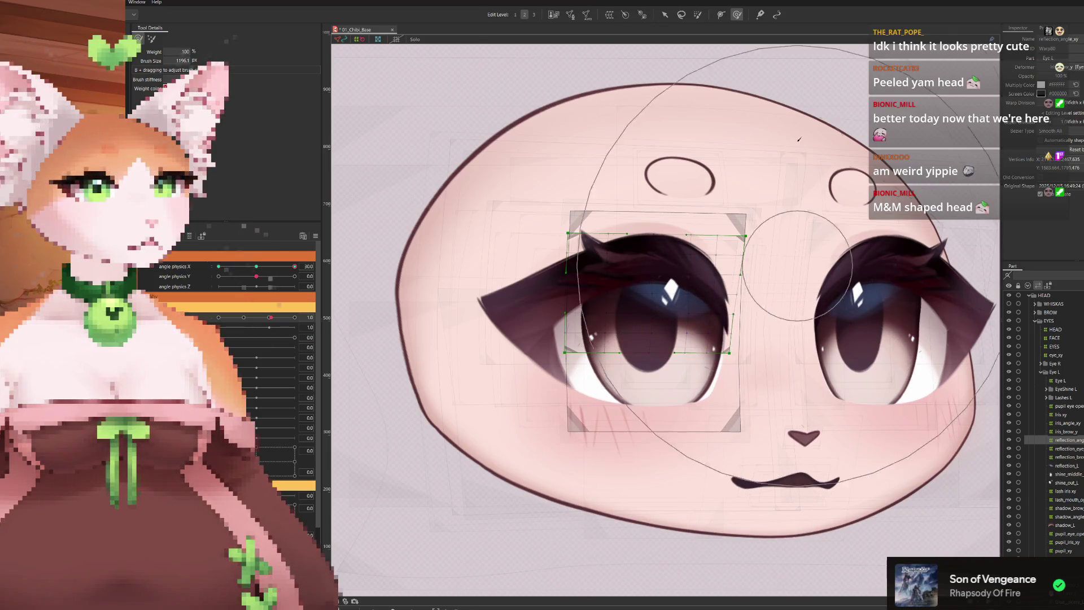
mouse_move(800, 477)
mouse_down()
mouse_move(650, 106)
mouse_move(506, 429)
mouse_move(585, 373)
mouse_up()
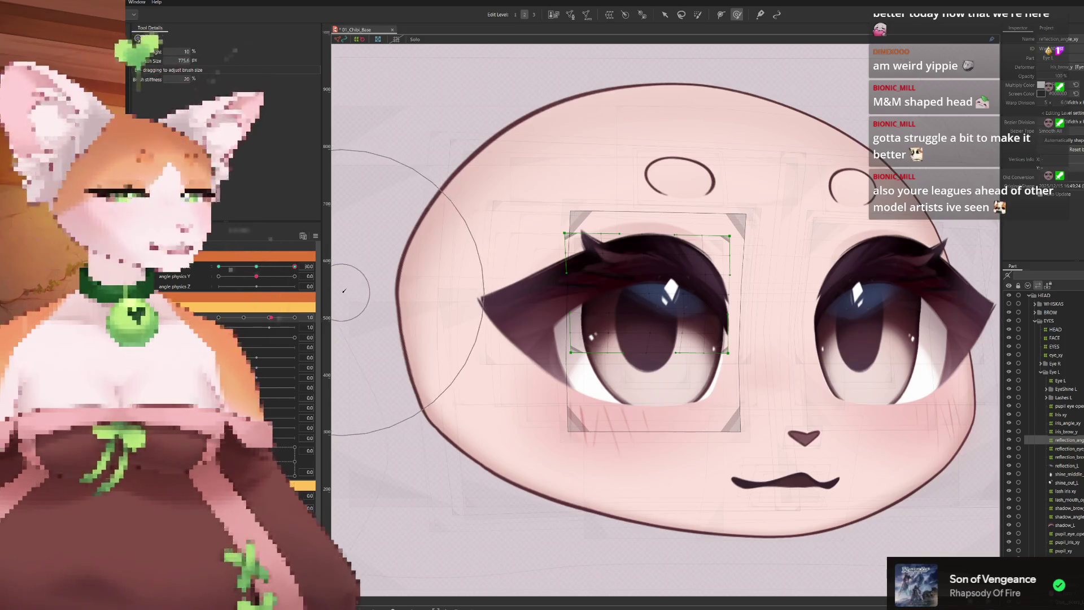
mouse_move(295, 267)
mouse_down()
mouse_move(207, 272)
mouse_move(295, 266)
mouse_up()
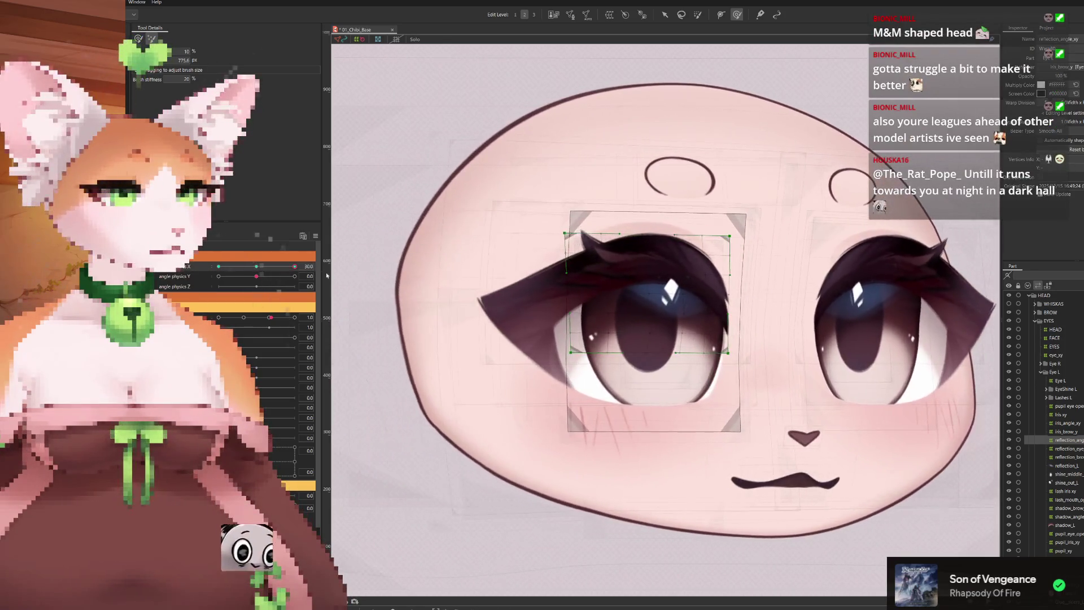
scroll(699, 333, down, 2)
scroll(698, 333, down, 2)
scroll(652, 380, up, 3)
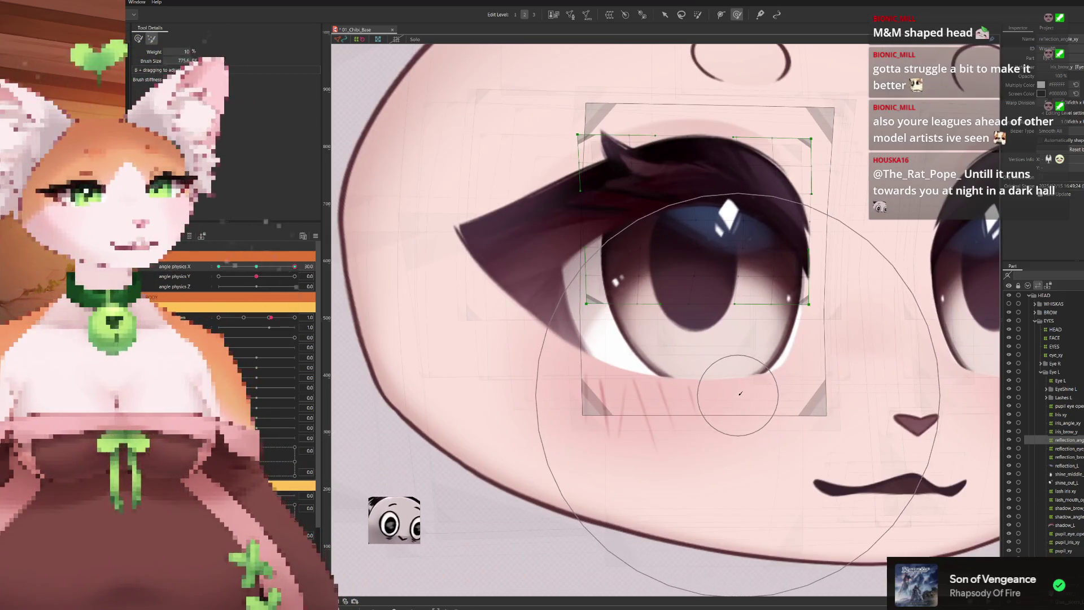
Turn the head frontal and sideways, paint weight to raise the eye's lower edge, and check with the head tilted up
drag(789, 480, 619, 364)
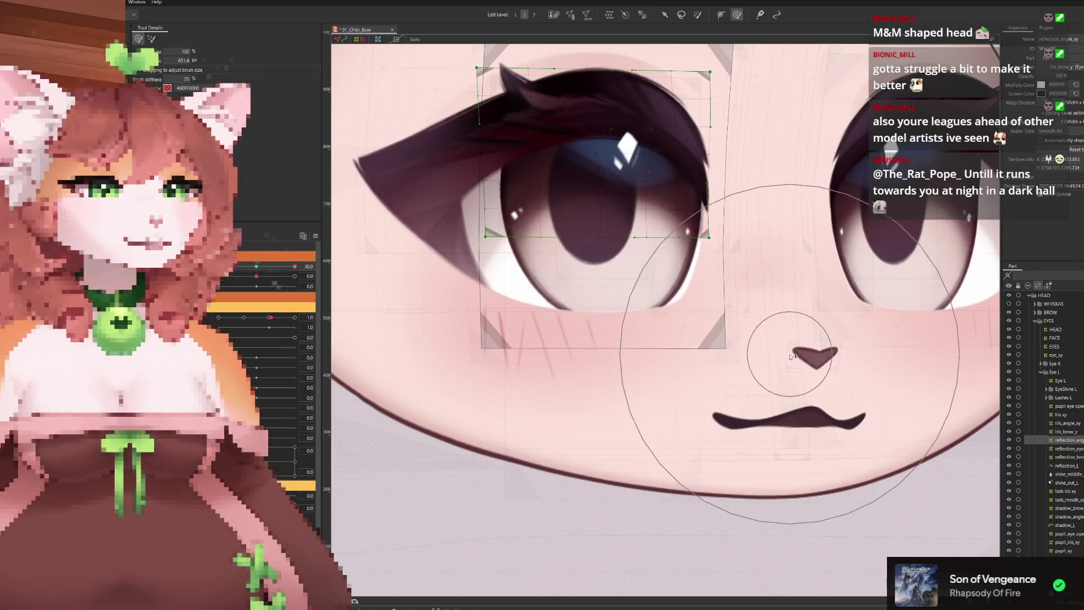
scroll(792, 357, down, 3)
scroll(723, 448, up, 1)
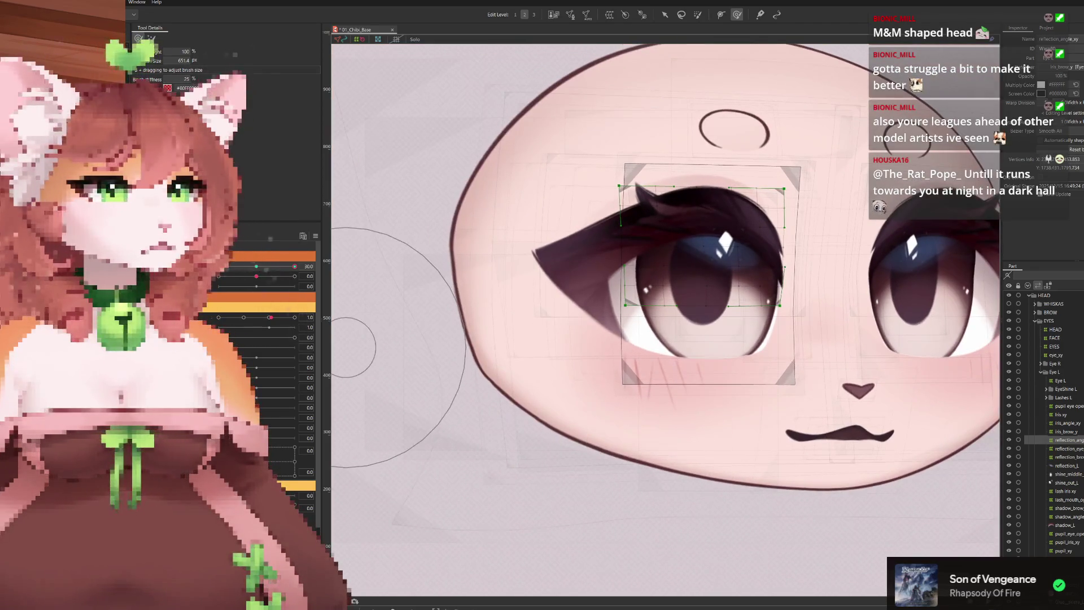
mouse_move(287, 261)
mouse_down()
mouse_move(251, 290)
mouse_move(270, 281)
mouse_up()
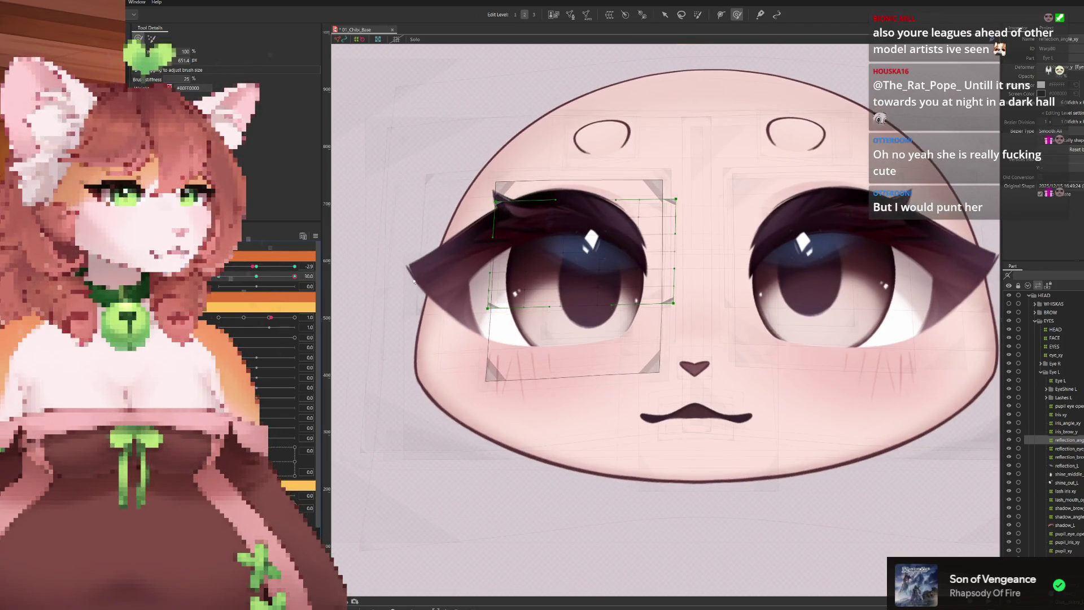
drag(258, 279, 687, 294)
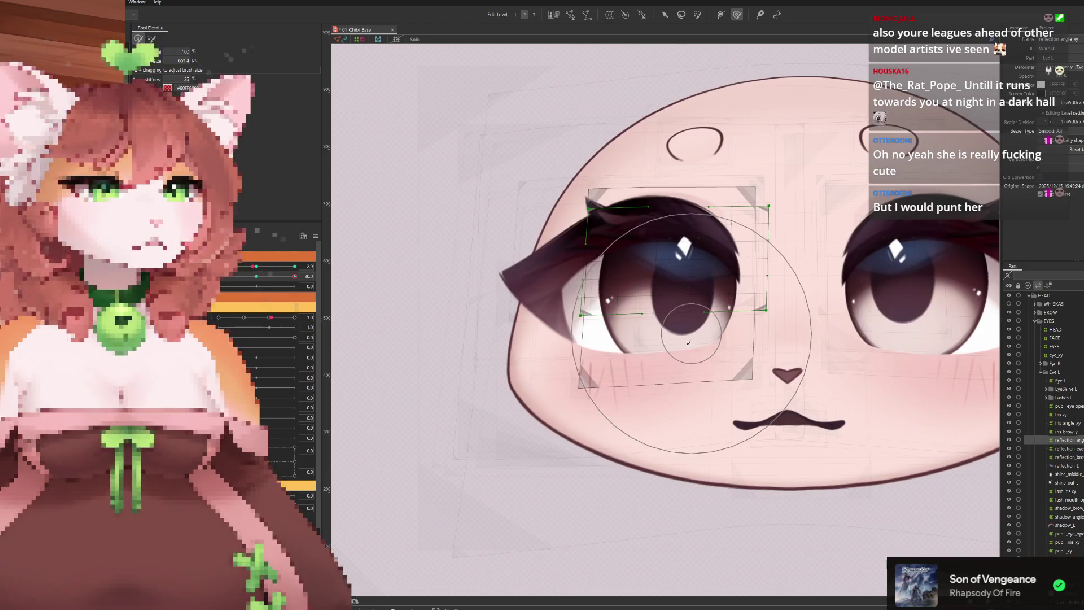
drag(685, 348, 694, 328)
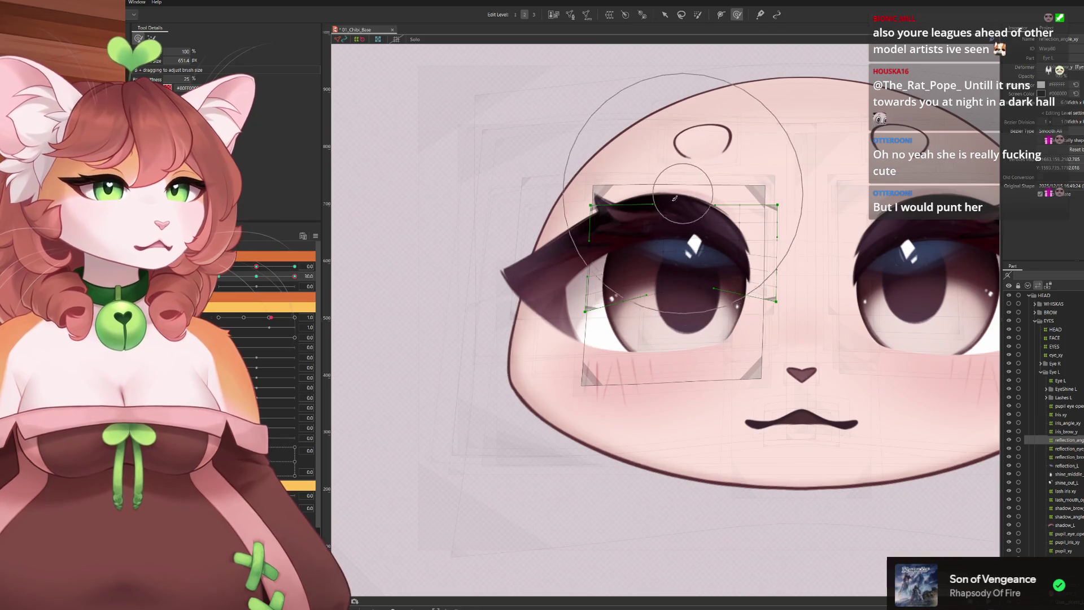
drag(352, 341, 280, 276)
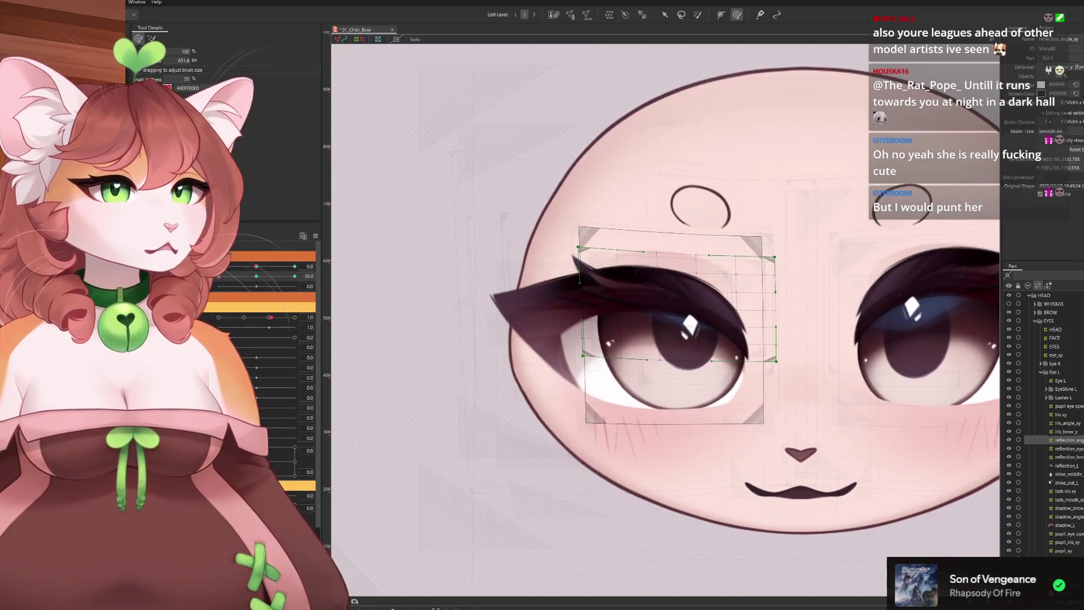
key(v)
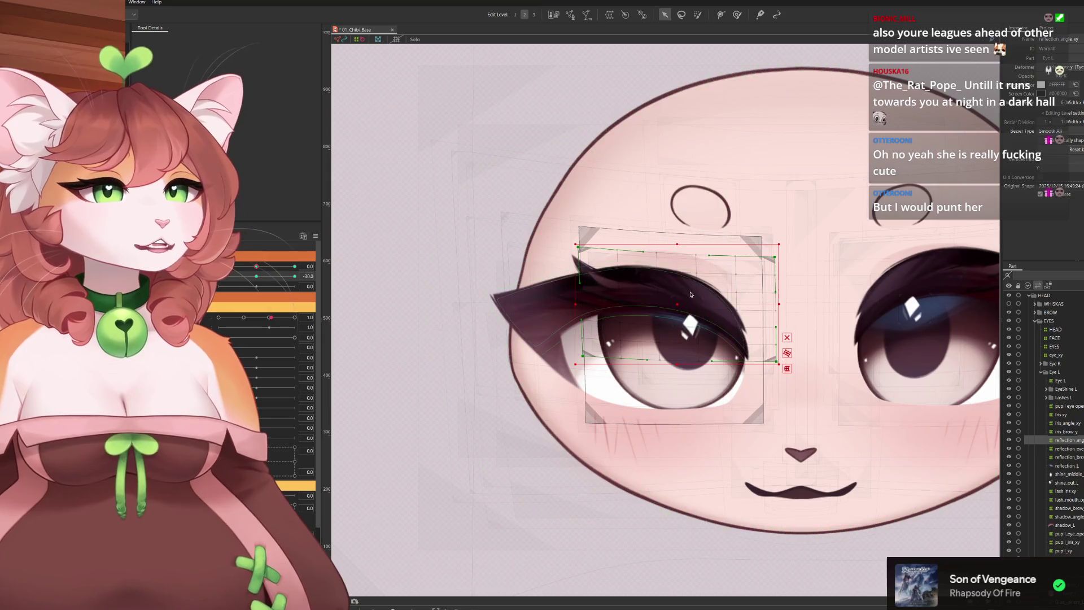
Move the eye deformer cage slightly down and left, repaint the upper eyelid weights, and test the blink
drag(676, 304, 676, 329)
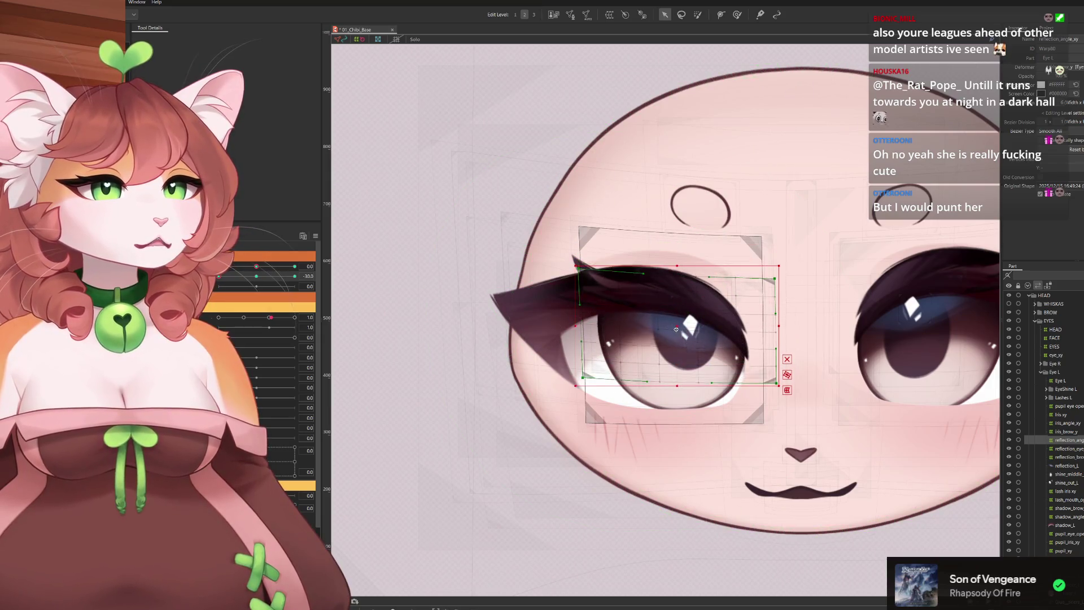
click(737, 15)
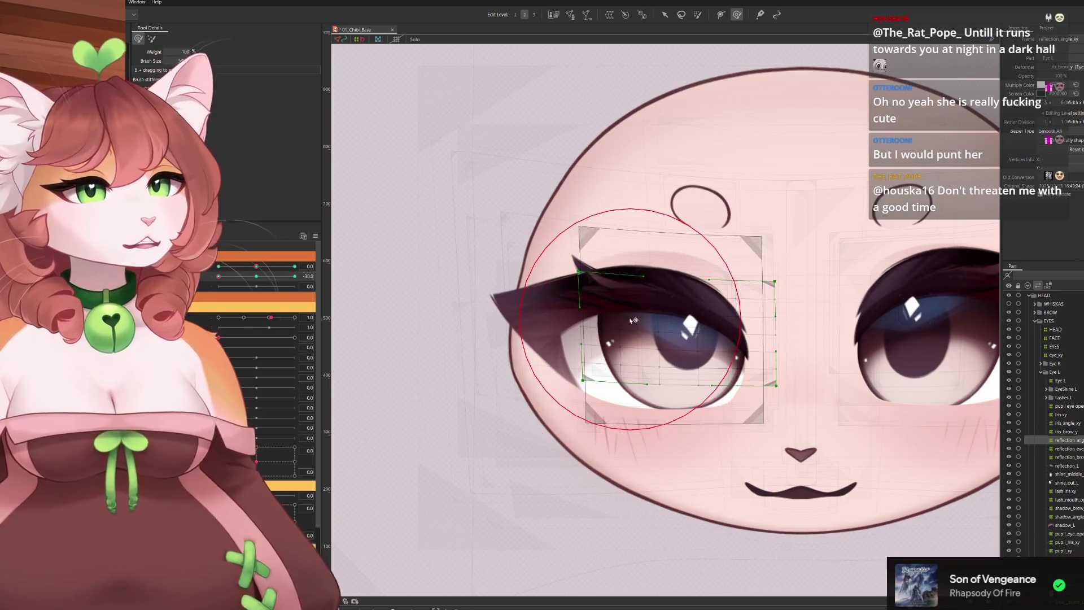
mouse_move(525, 338)
mouse_down()
mouse_move(502, 312)
mouse_move(869, 360)
mouse_up()
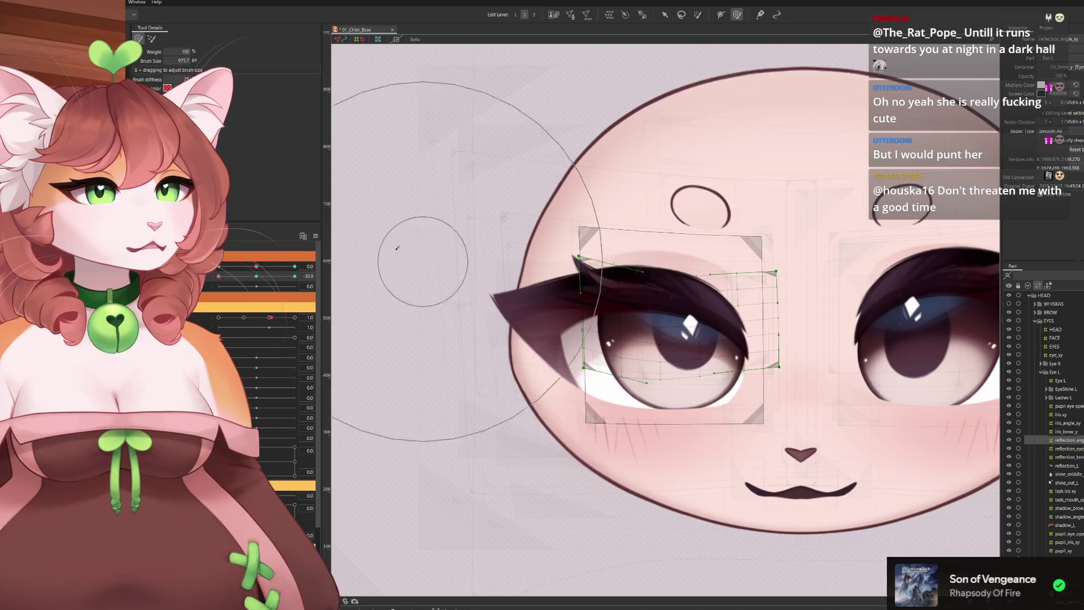
drag(218, 276, 218, 276)
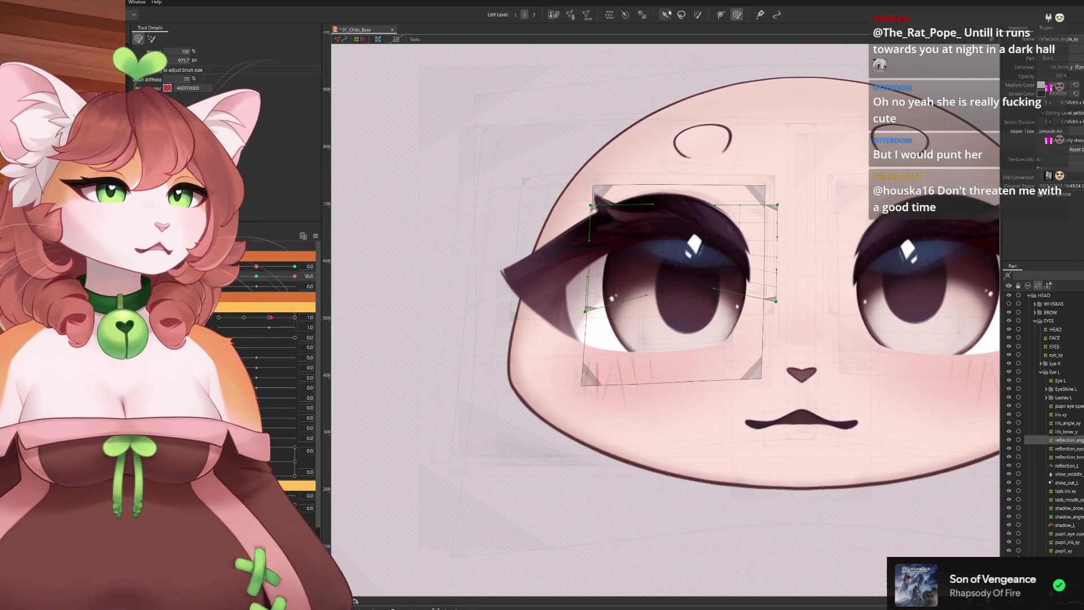
drag(679, 257, 680, 264)
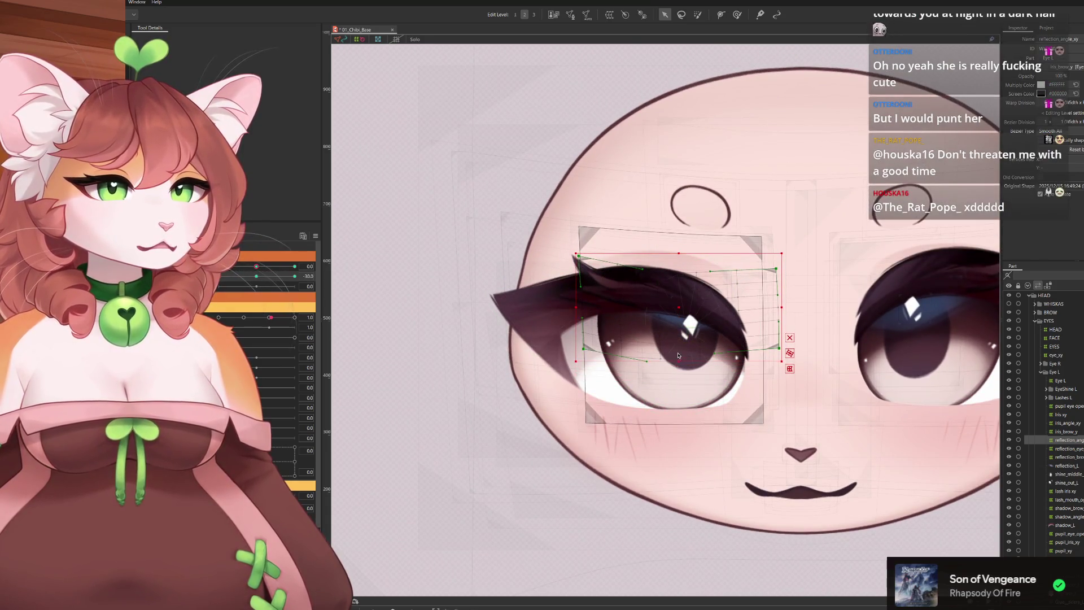
drag(682, 309, 678, 313)
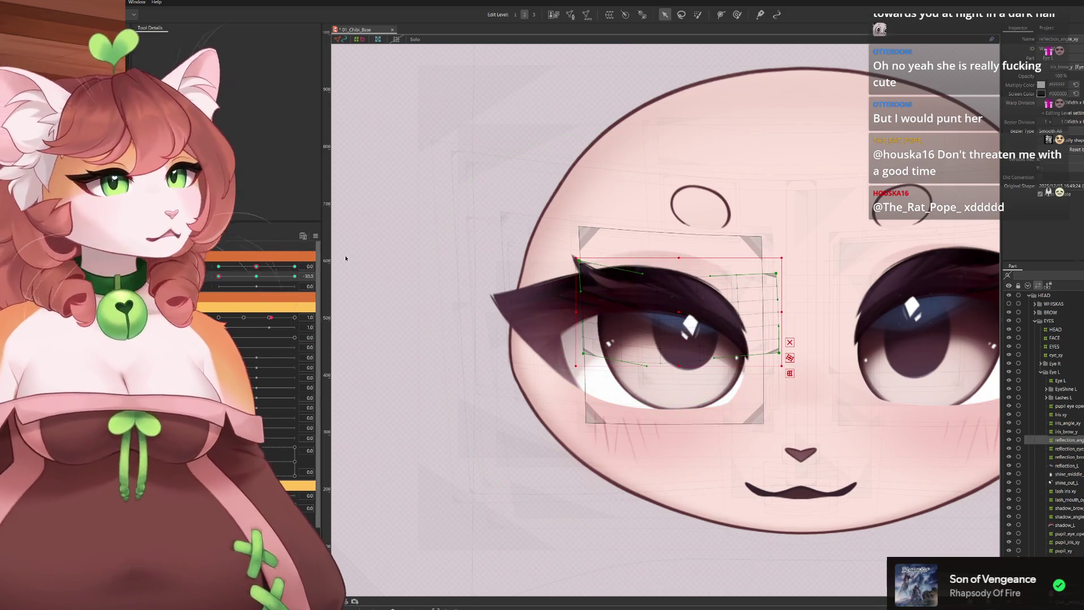
mouse_move(226, 273)
mouse_down()
mouse_move(220, 309)
mouse_move(327, 268)
mouse_up()
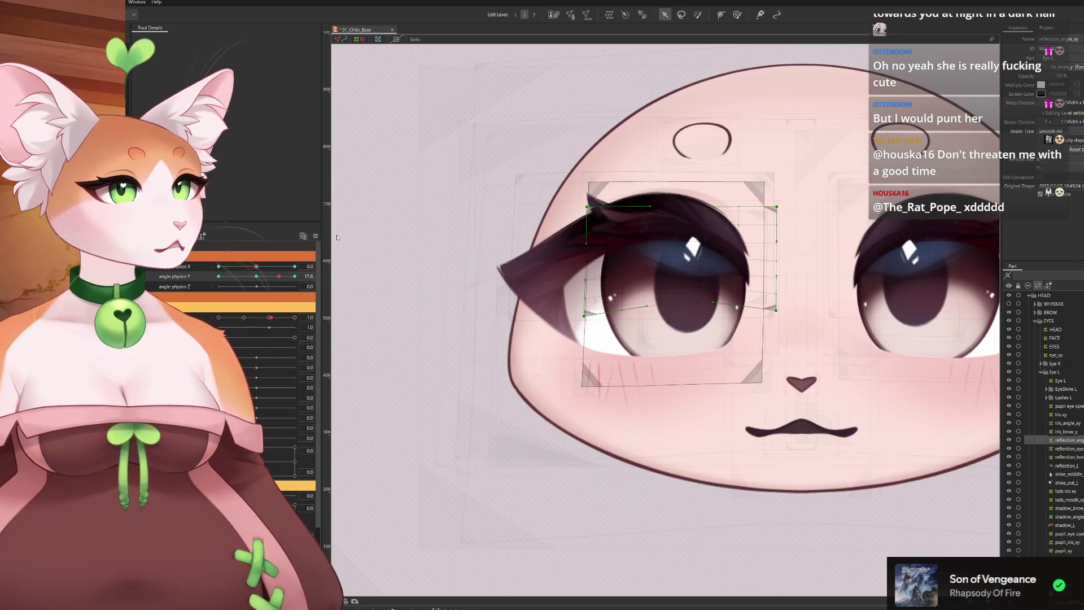
scroll(679, 235, down, 2)
scroll(680, 235, down, 1)
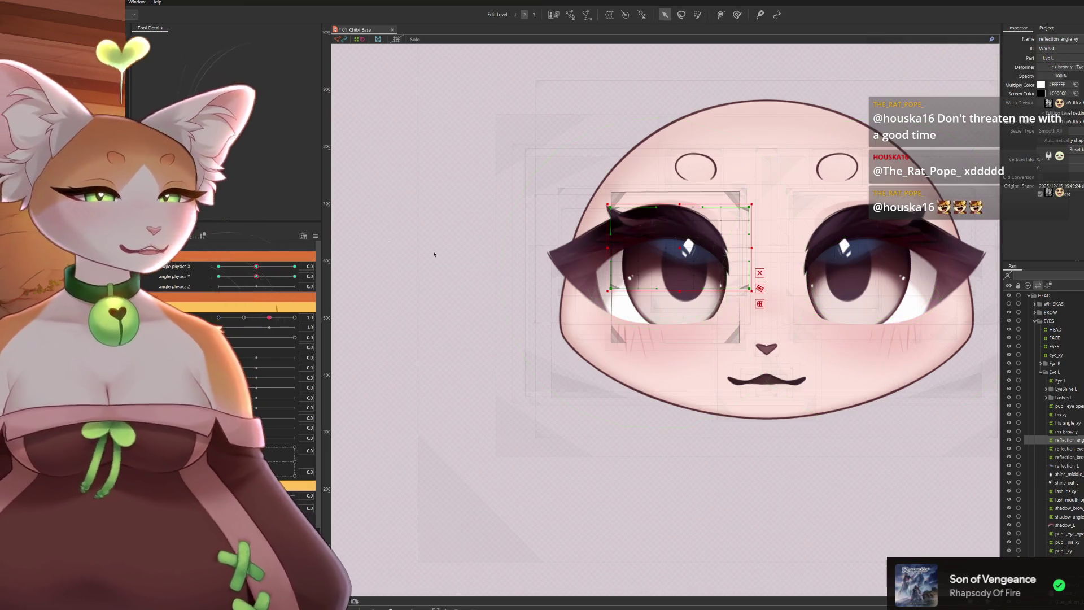
scroll(482, 279, down, 3)
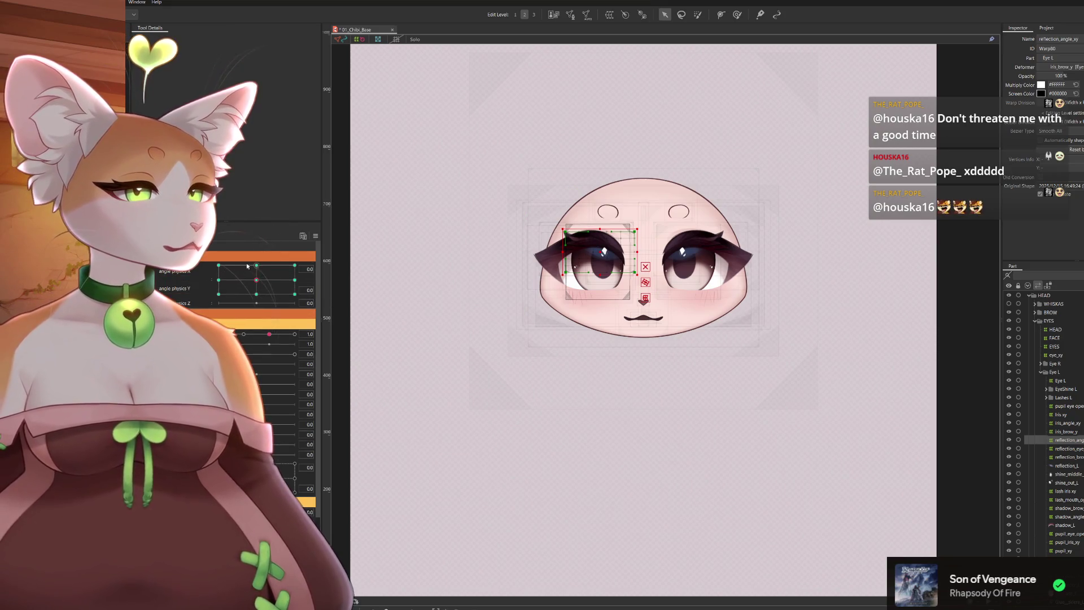
click(262, 273)
scroll(582, 235, up, 4)
key(b)
scroll(732, 321, up, 3)
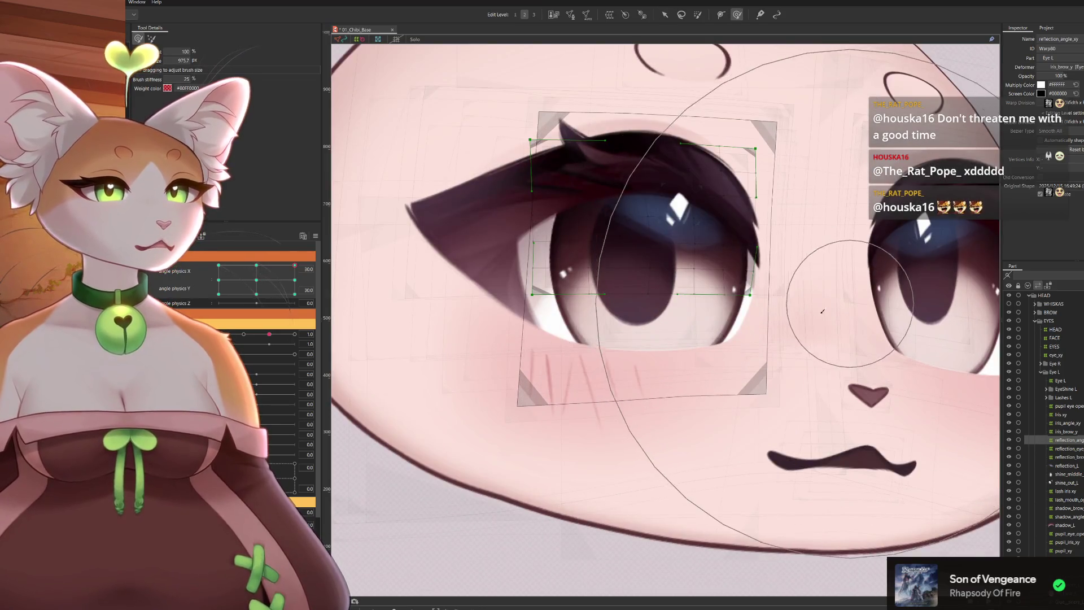
click(256, 267)
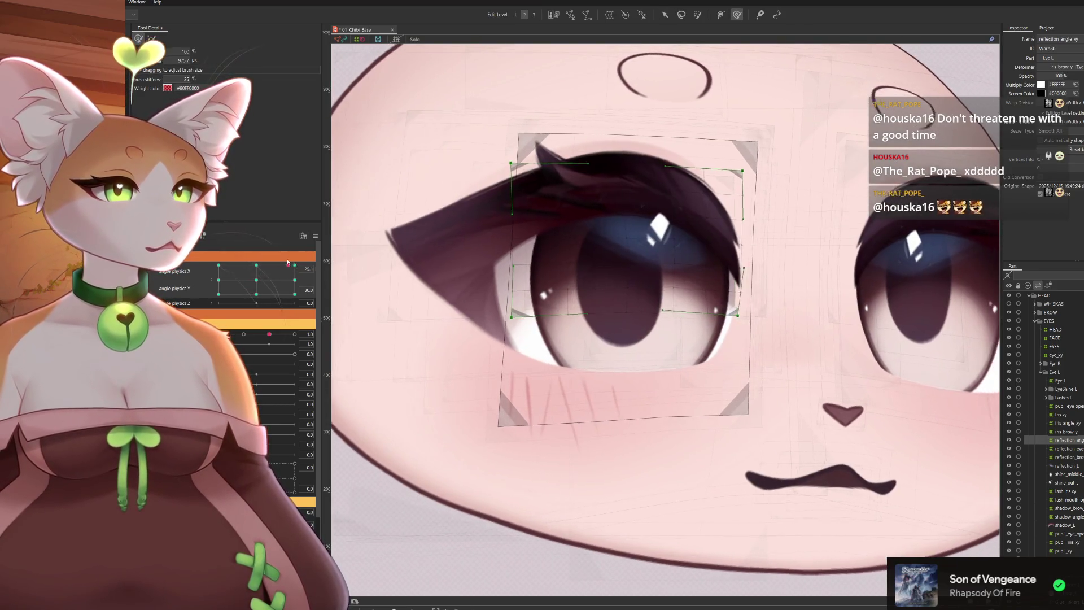
drag(255, 251, 217, 246)
scroll(686, 236, down, 3)
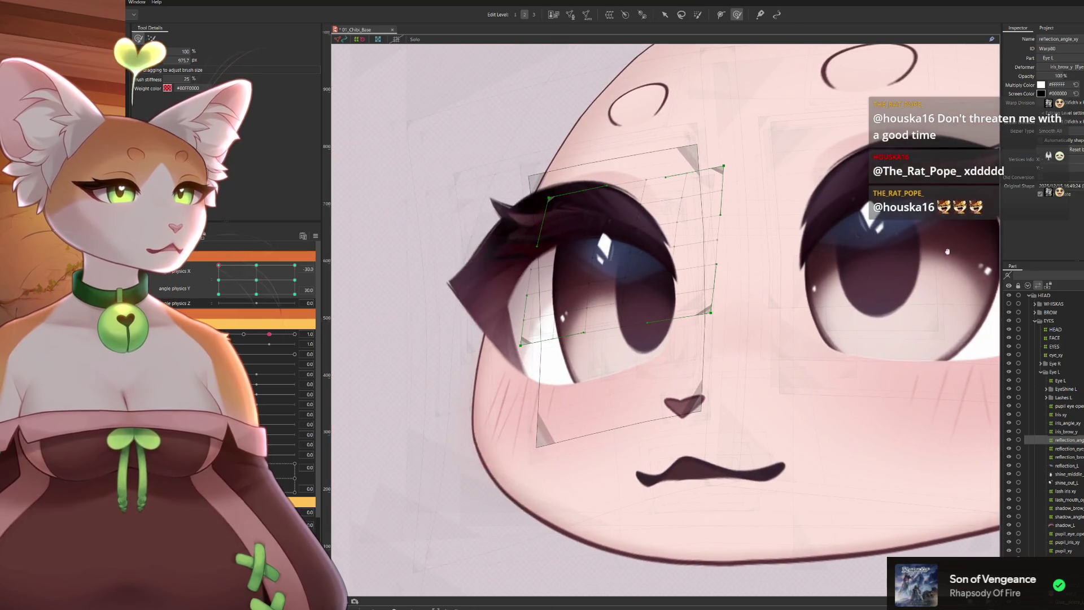
scroll(608, 297, up, 3)
drag(608, 297, 616, 303)
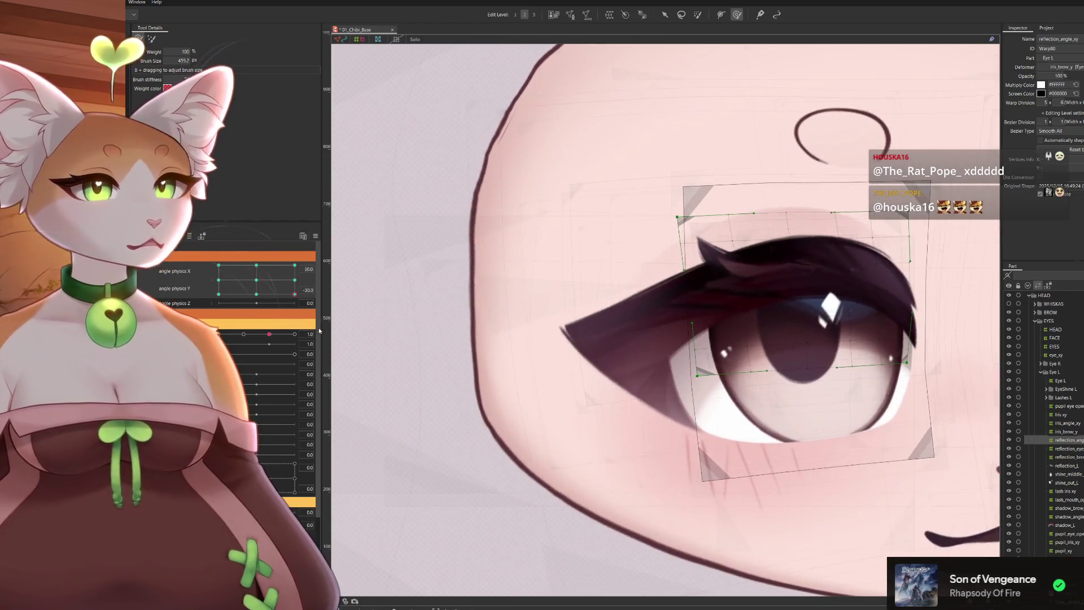
mouse_move(487, 271)
mouse_down()
mouse_move(524, 298)
mouse_move(496, 258)
mouse_move(492, 348)
mouse_up()
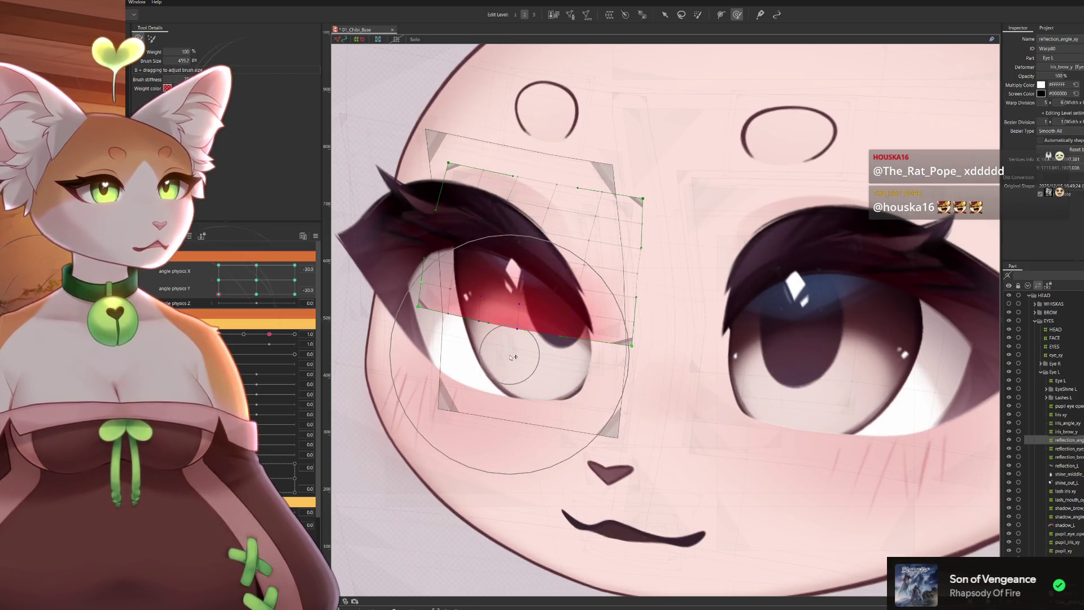
scroll(493, 352, up, 2)
scroll(493, 352, up, 2)
scroll(492, 352, up, 2)
scroll(493, 352, up, 1)
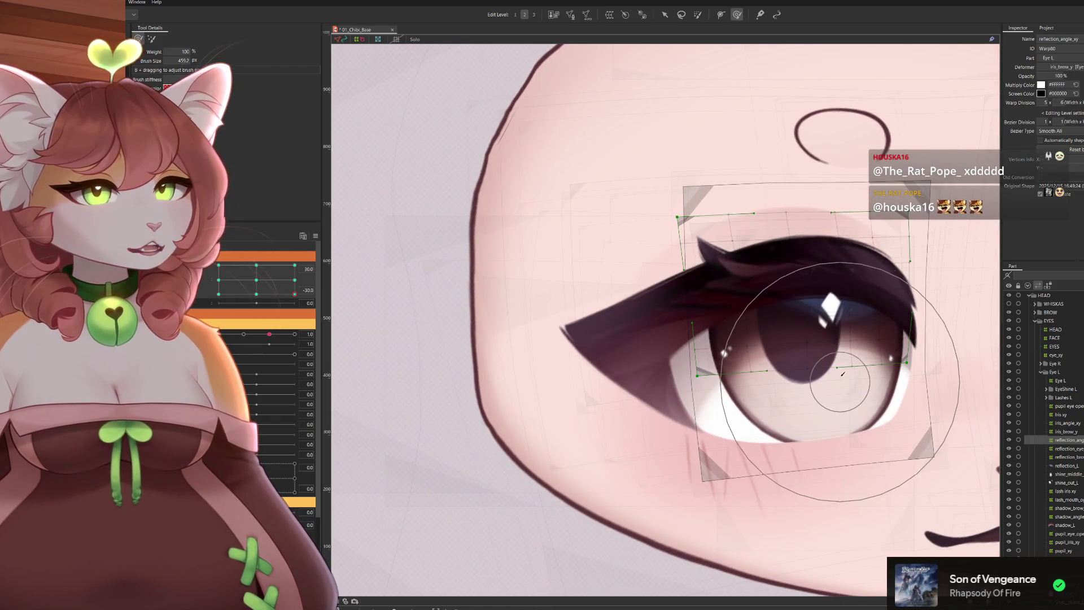
scroll(834, 373, down, 3)
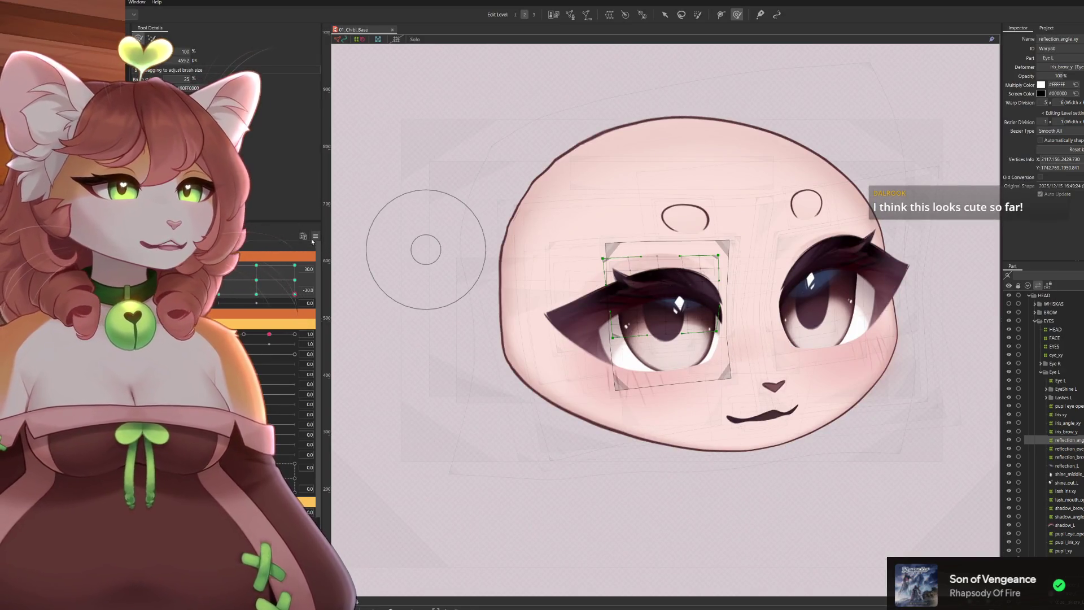
scroll(656, 269, down, 2)
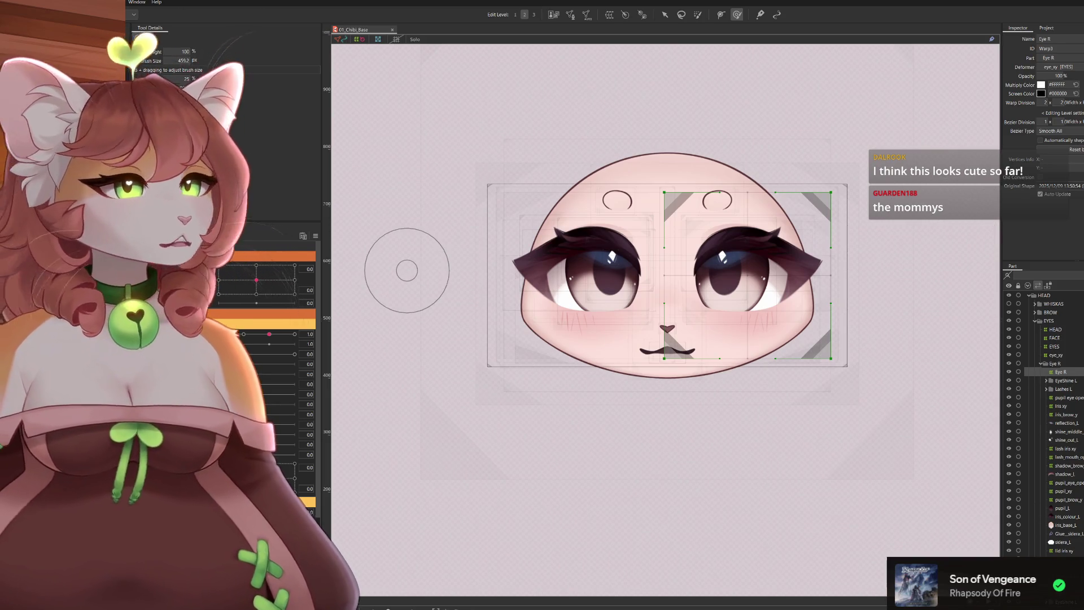
Hide the Eye R meshes to check them and select the Eye L deformer's contents and part
key(ctrl+a)
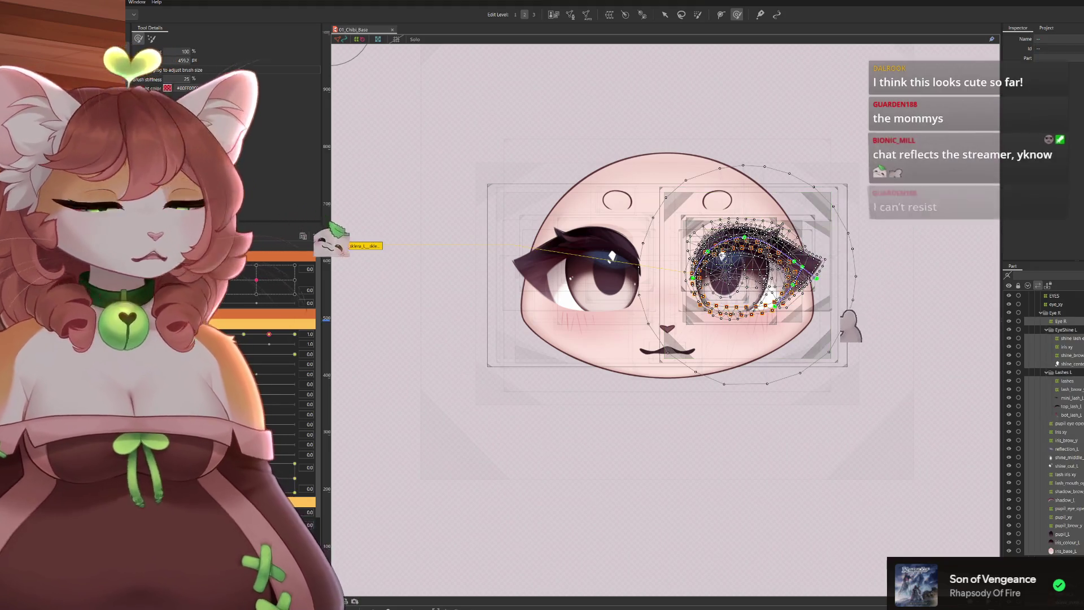
key(Delete)
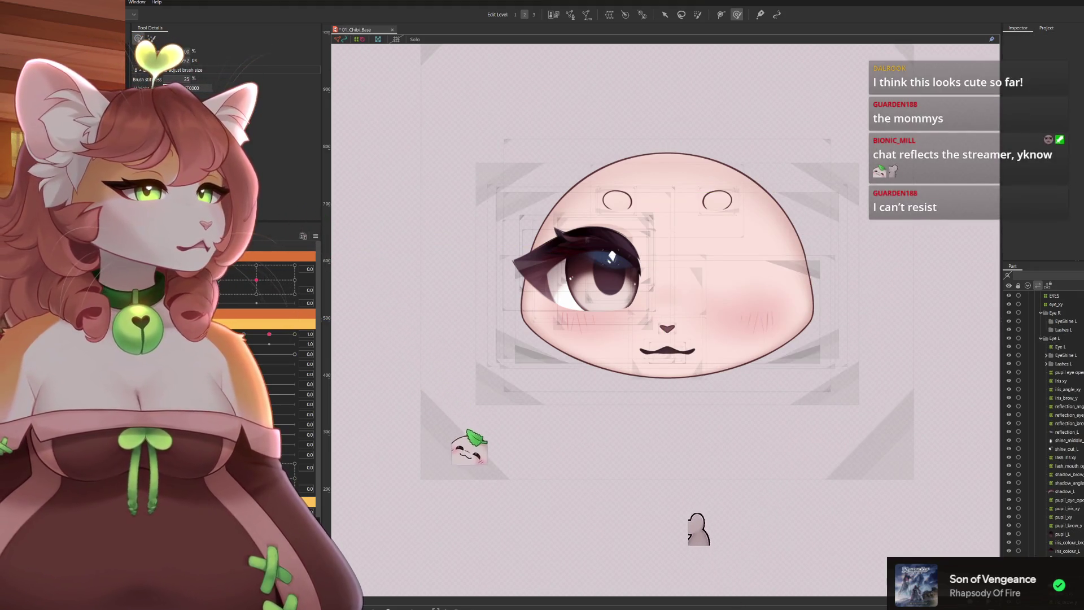
click(664, 481)
key(ctrl+a)
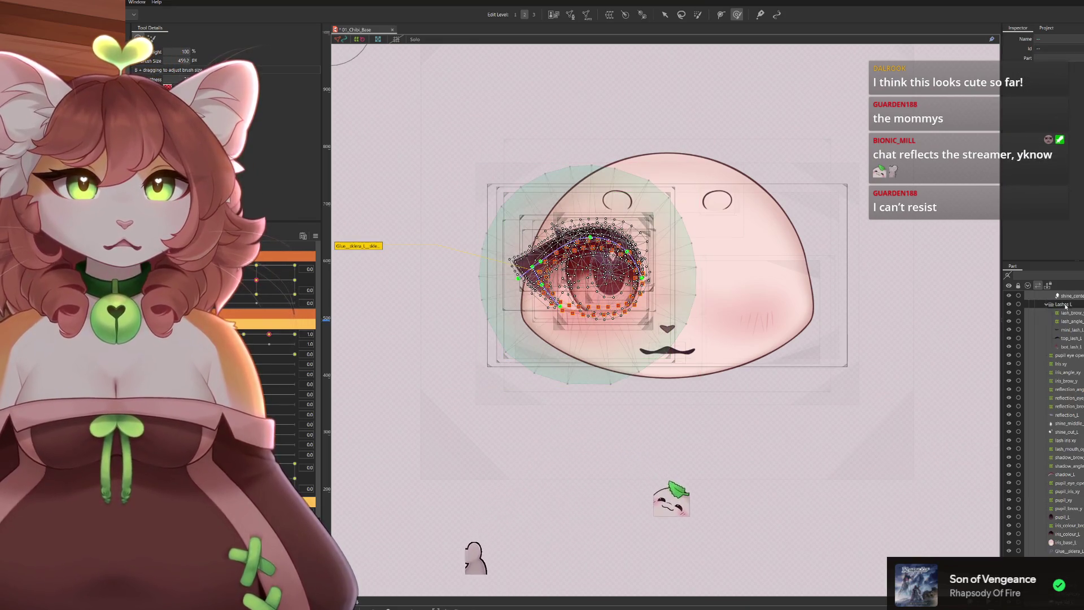
click(1066, 339)
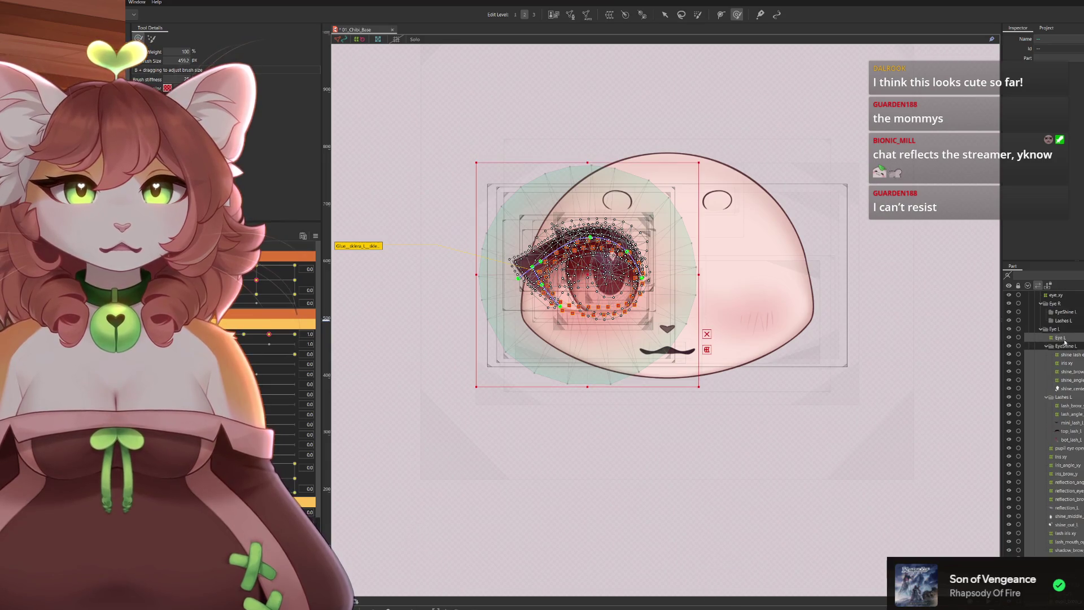
scroll(1065, 399, down, 5)
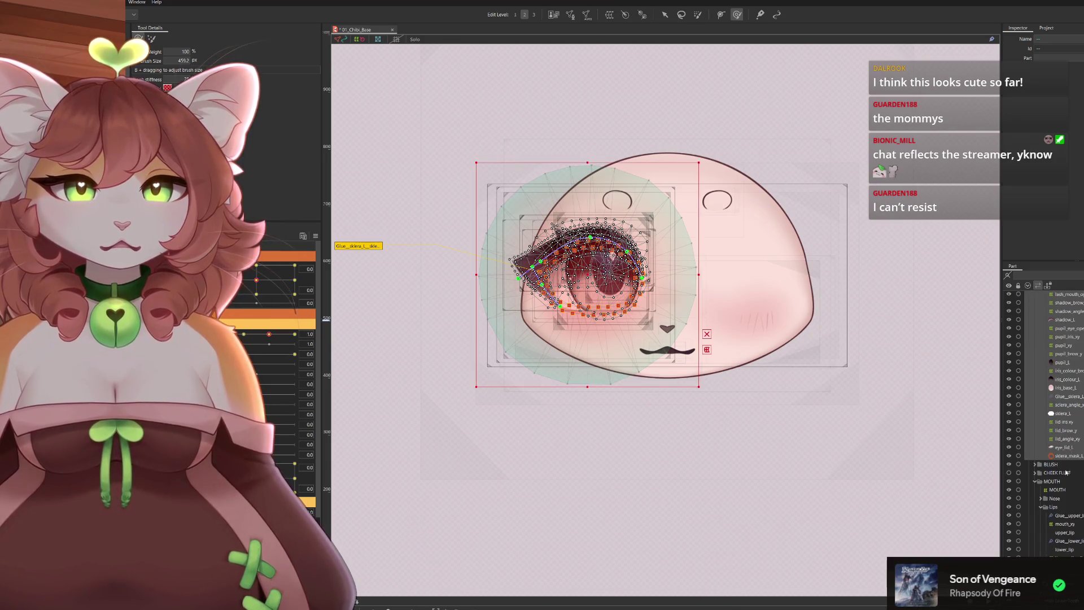
scroll(1066, 452, up, 2)
scroll(1066, 452, up, 1)
scroll(1066, 453, up, 1)
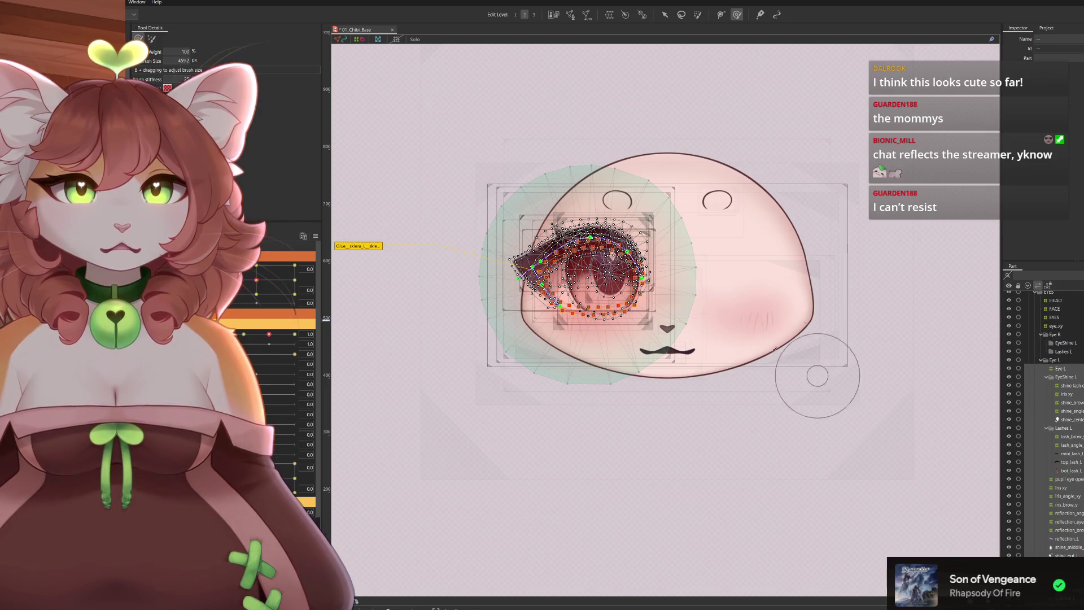
Move EyeShine L out of the Eye R group to the left eye, then restore the hidden right eye for a clean view
click(673, 309)
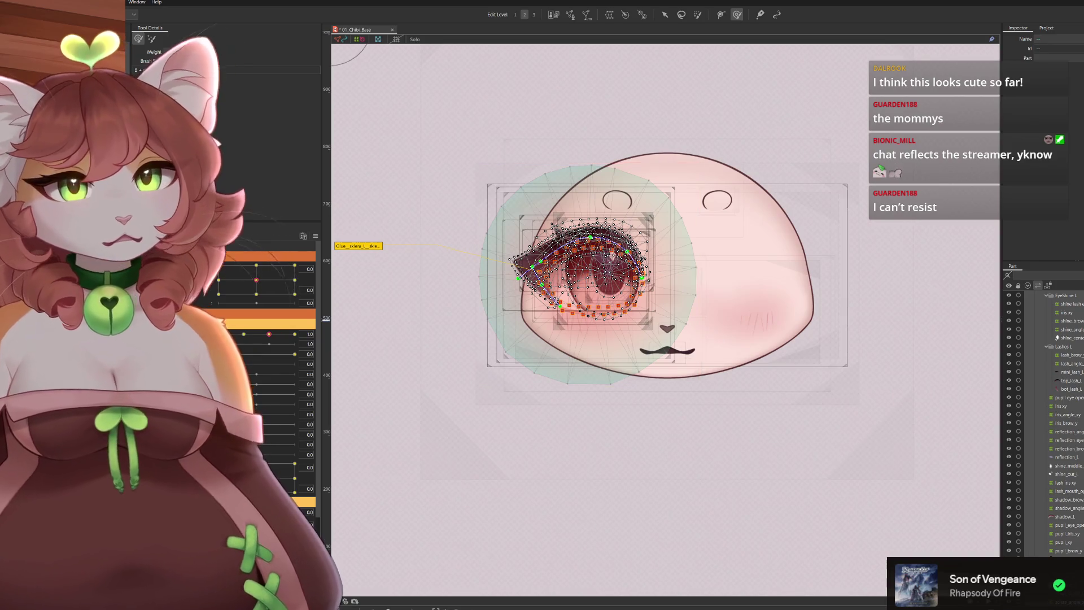
scroll(1046, 424, up, 4)
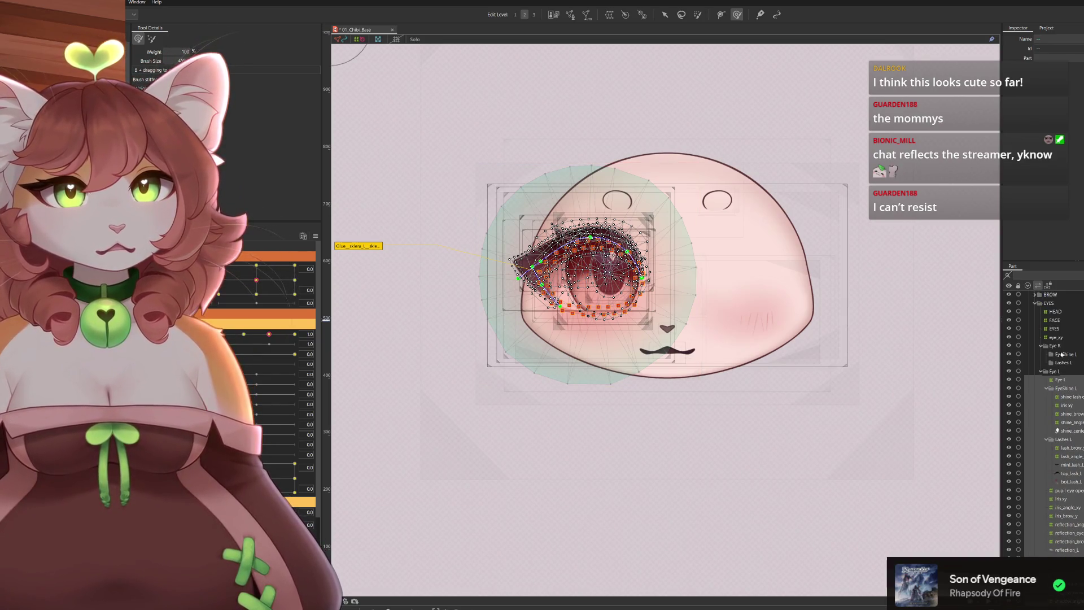
click(1061, 355)
drag(1076, 355, 1076, 355)
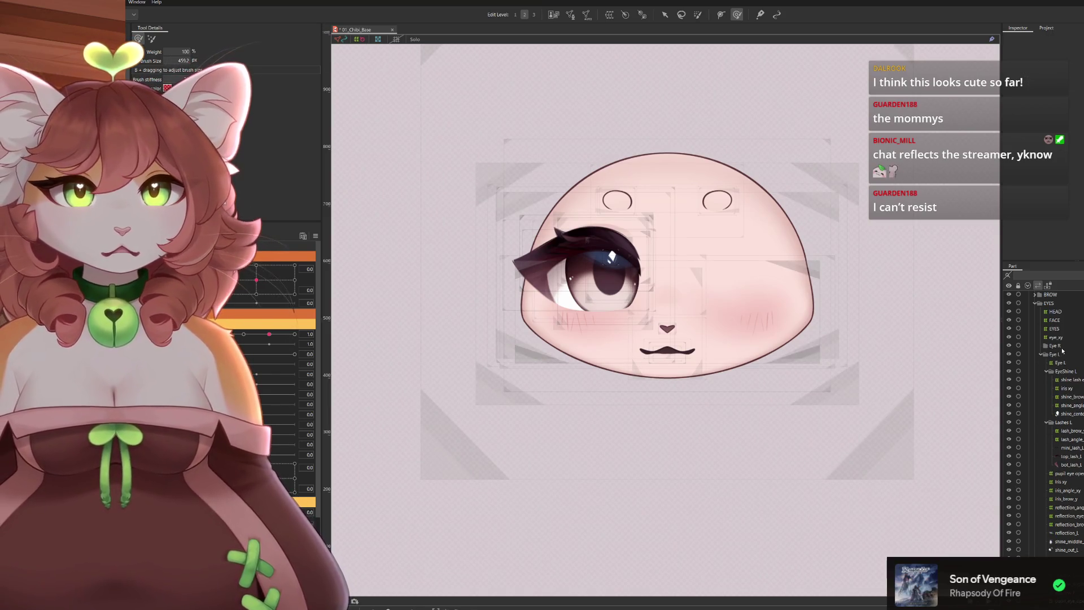
scroll(1039, 341, down, 5)
click(1039, 341)
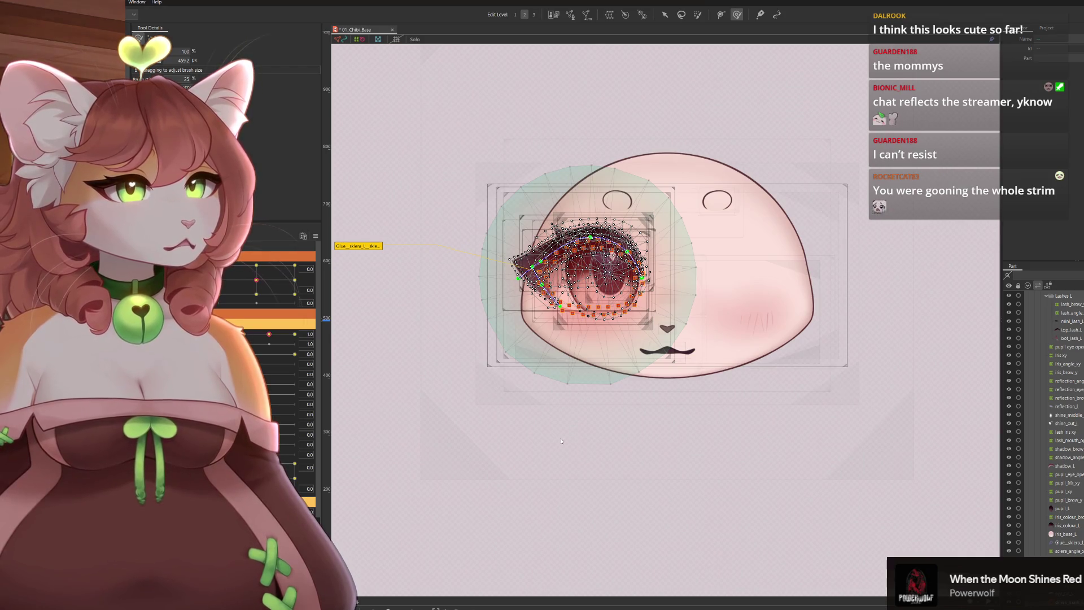
key(ctrl+z)
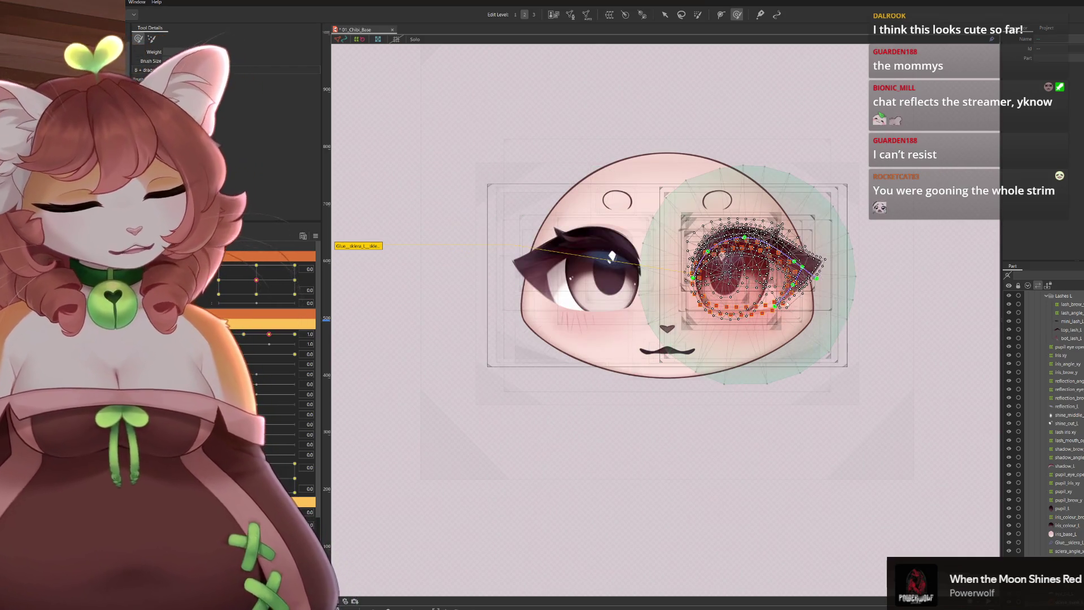
key(Escape)
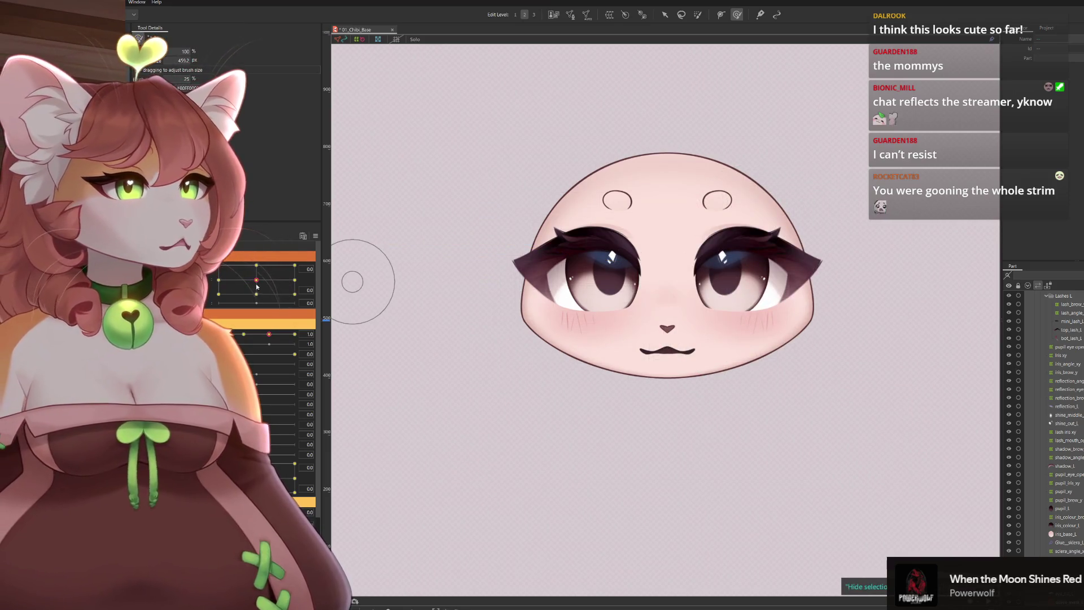
Sweep the head's Angle X and Y from -30 to 30 to check the turn
drag(353, 281, 254, 381)
mouse_move(644, 254)
mouse_down()
mouse_move(725, 235)
mouse_move(725, 254)
mouse_move(729, 155)
mouse_up()
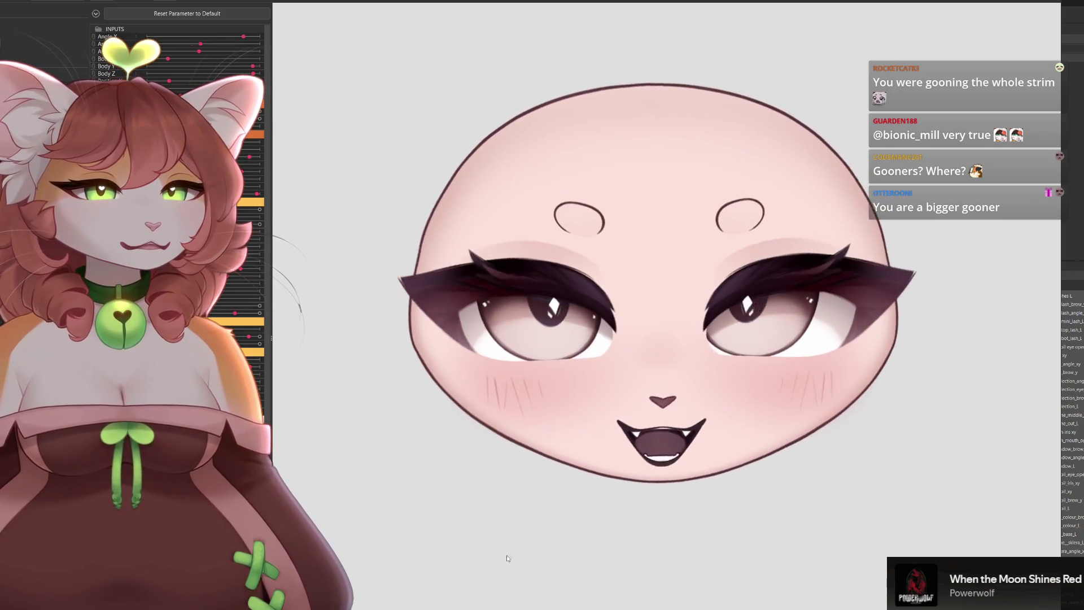
scroll(520, 591, down, 3)
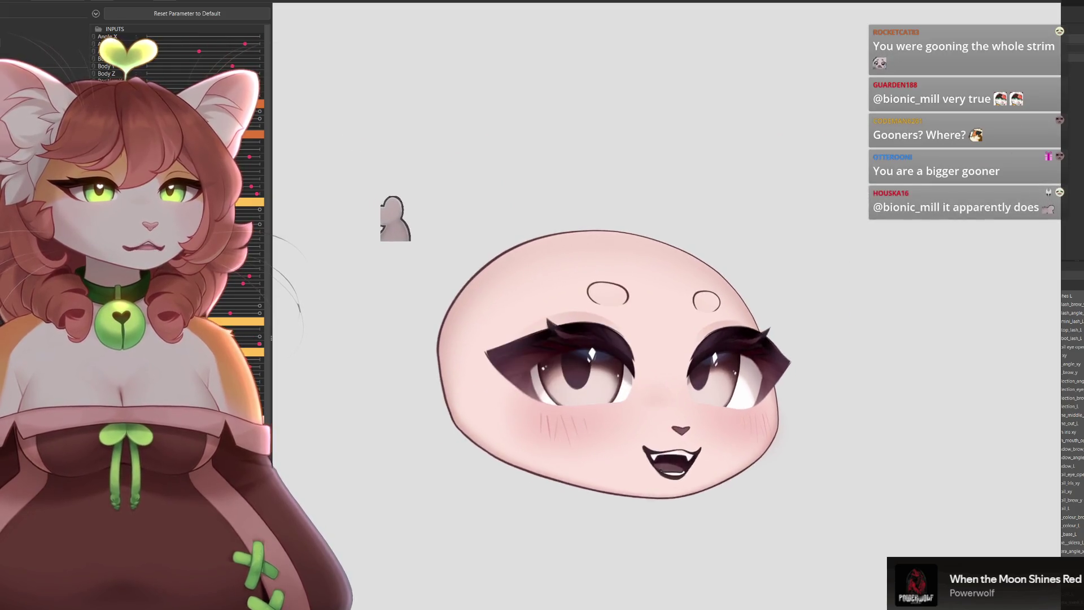
Drag across the Viewer canvas to make the face turn toward the centre and lower right
mouse_move(476, 464)
mouse_down()
mouse_move(496, 565)
mouse_move(569, 442)
mouse_up()
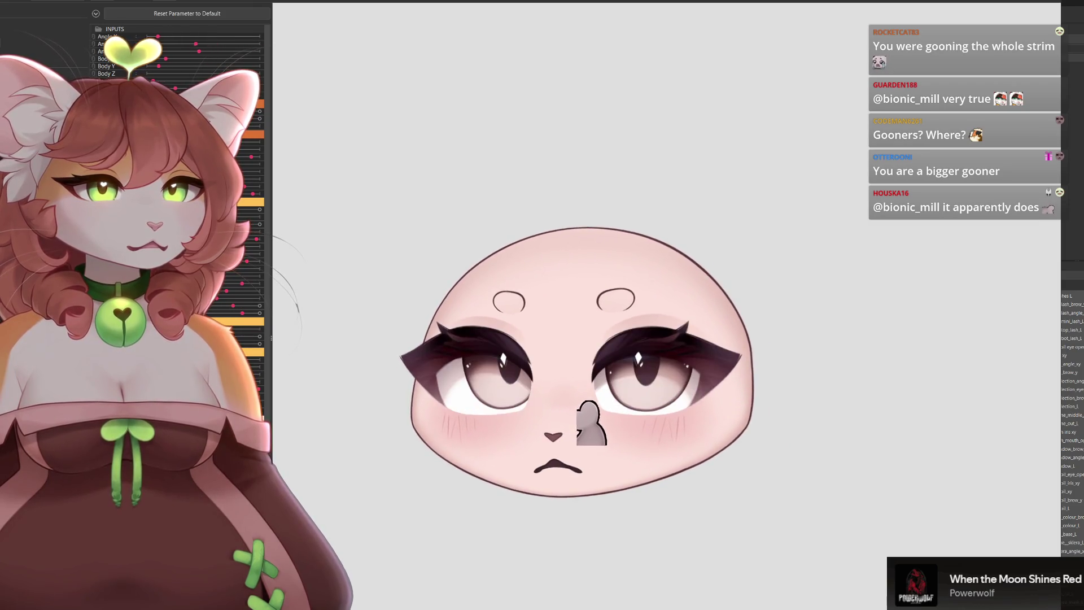
mouse_move(975, 277)
mouse_down()
mouse_move(853, 424)
mouse_move(811, 434)
mouse_move(920, 319)
mouse_move(750, 431)
mouse_move(491, 221)
mouse_up()
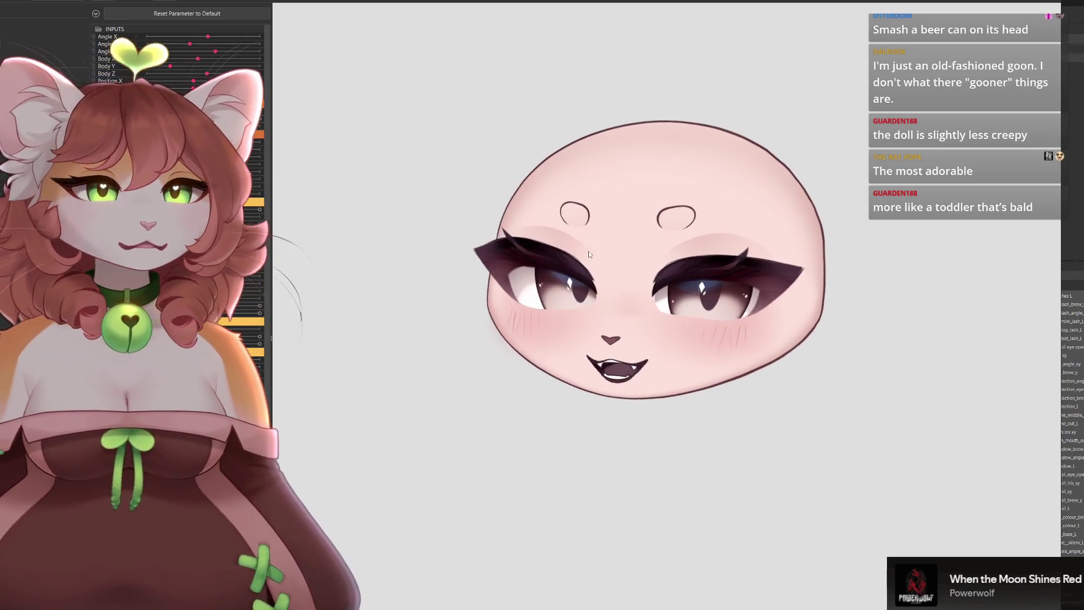
scroll(643, 398, up, 2)
scroll(677, 356, up, 2)
scroll(734, 290, down, 2)
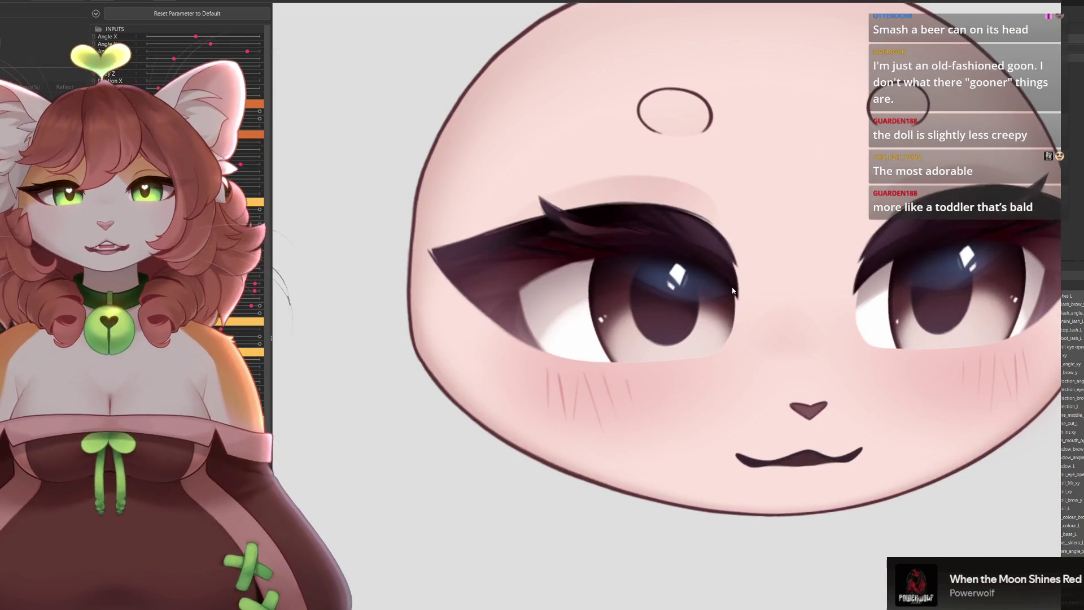
scroll(734, 290, up, 2)
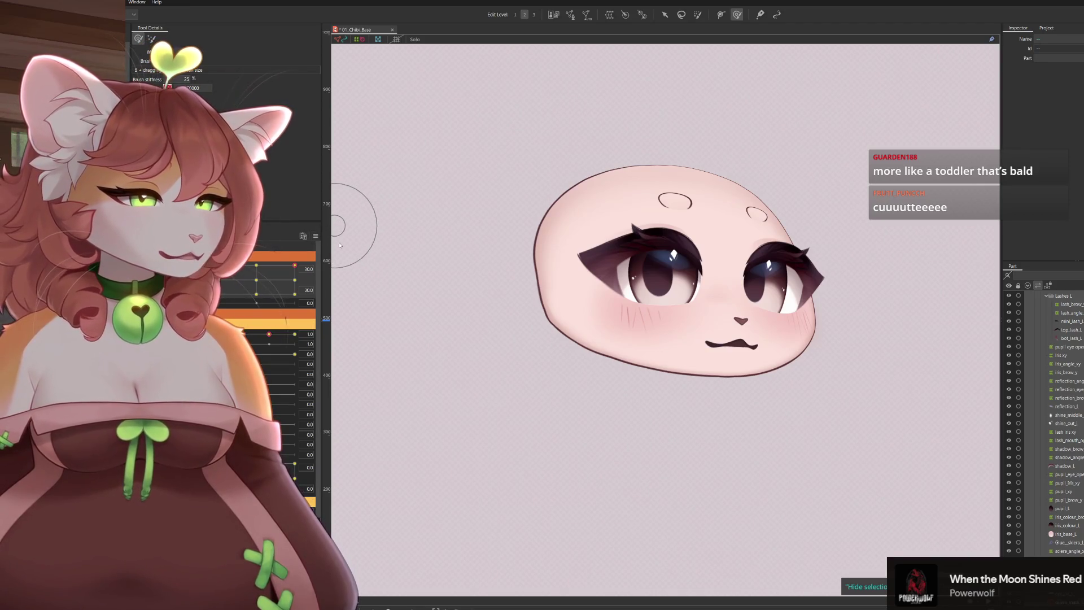
Reset all parameters, rename the misnamed warp deformer to Eye R, and select the EYES deformer
key(ctrl+shift+r)
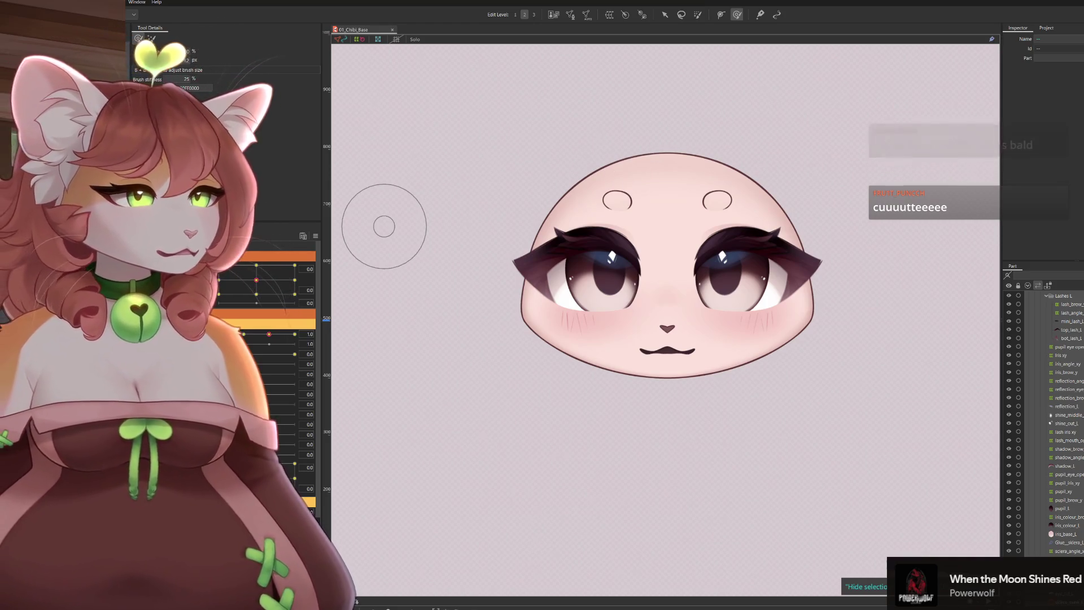
click(1039, 76)
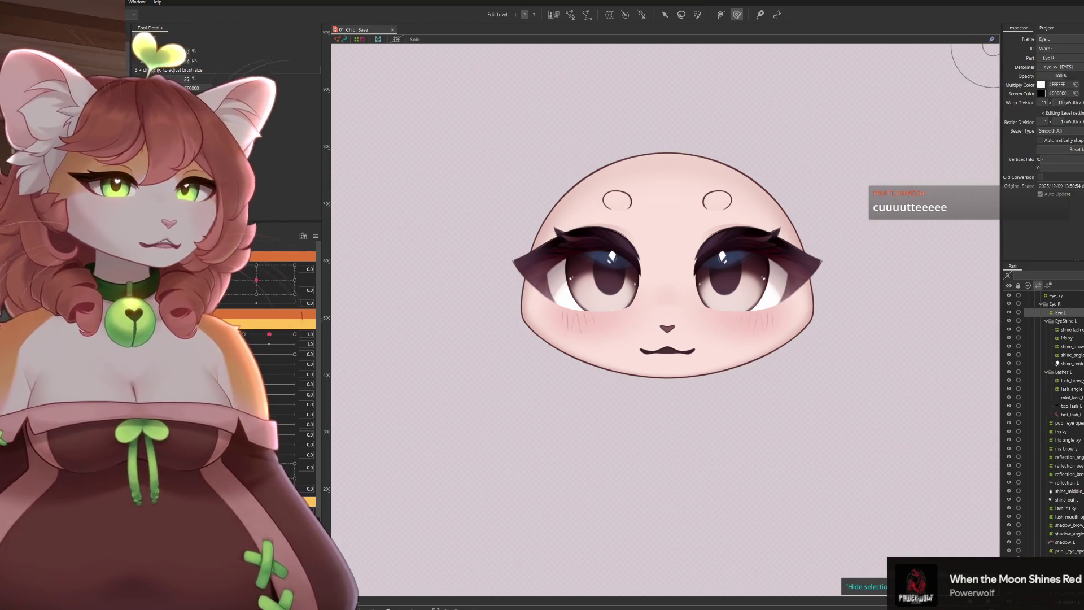
click(1060, 42)
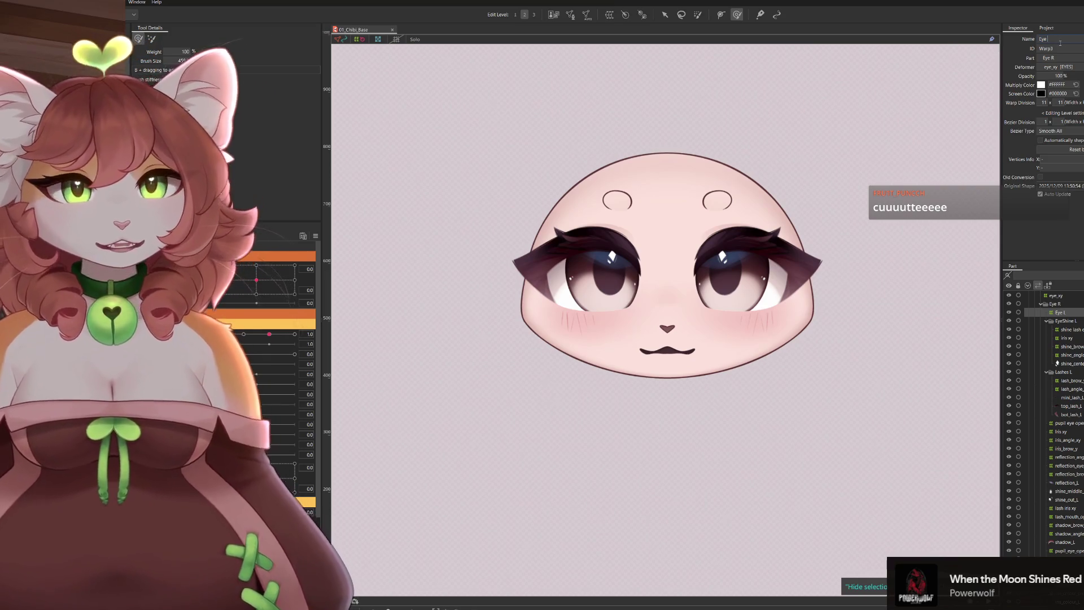
text(R)
key(Return)
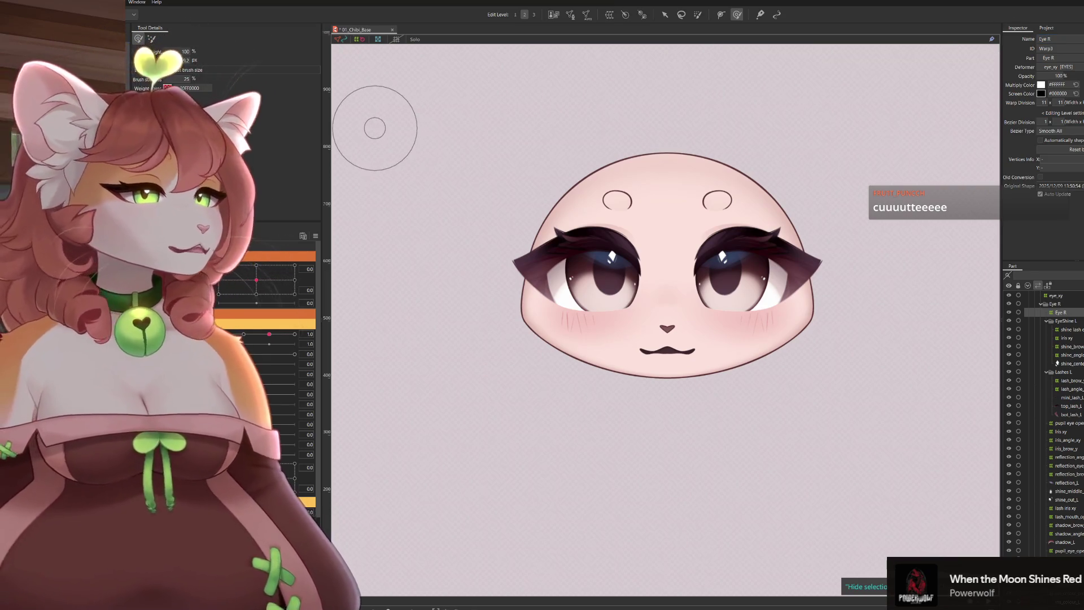
click(1054, 295)
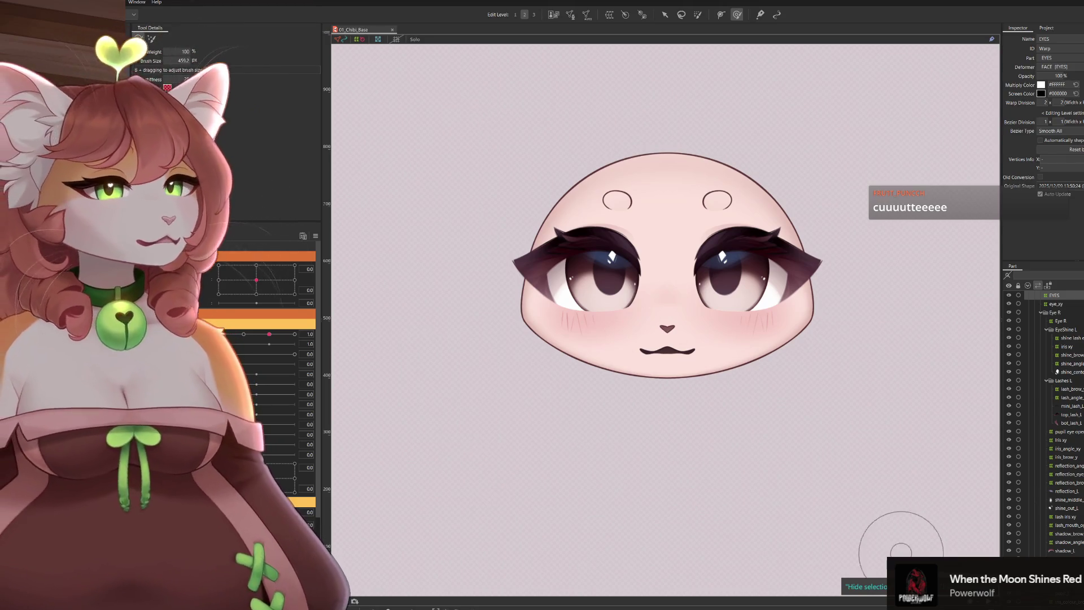
scroll(1029, 496, down, 5)
scroll(1029, 496, down, 5)
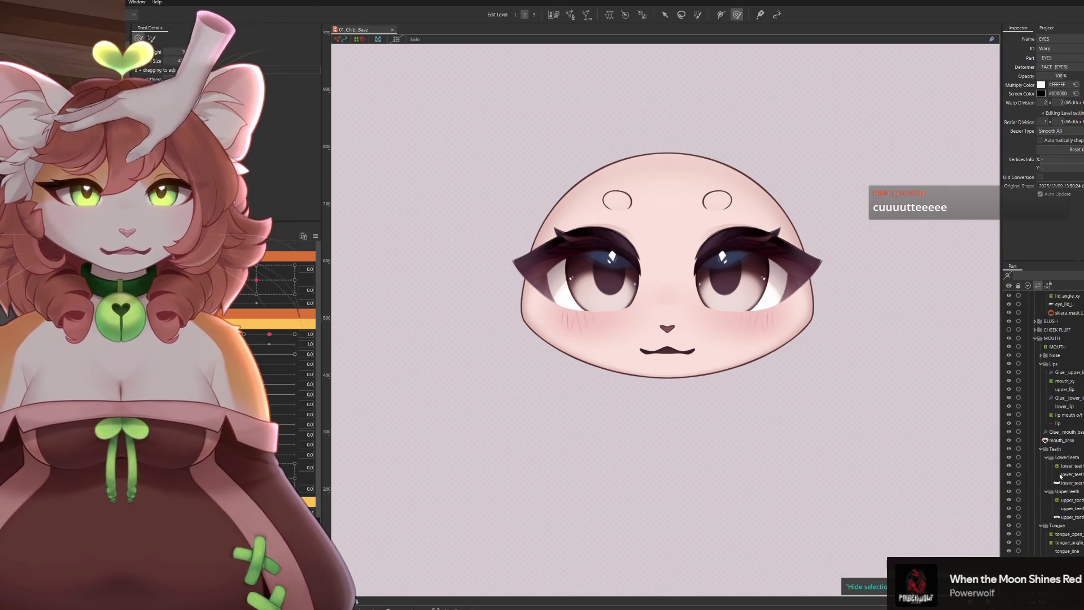
scroll(1042, 407, up, 10)
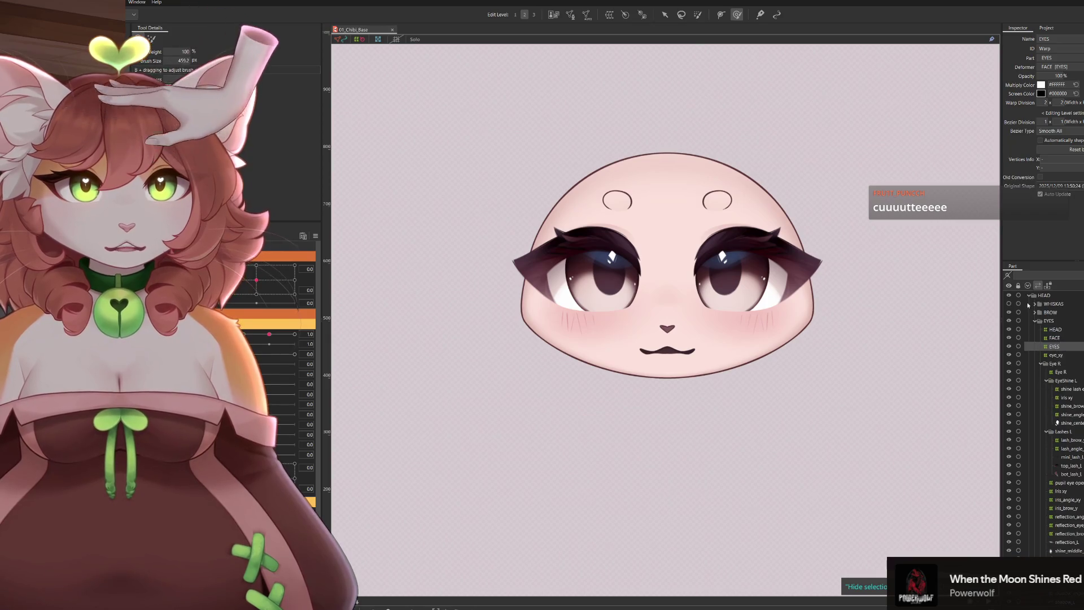
scroll(1028, 299, down, 5)
scroll(1037, 406, down, 5)
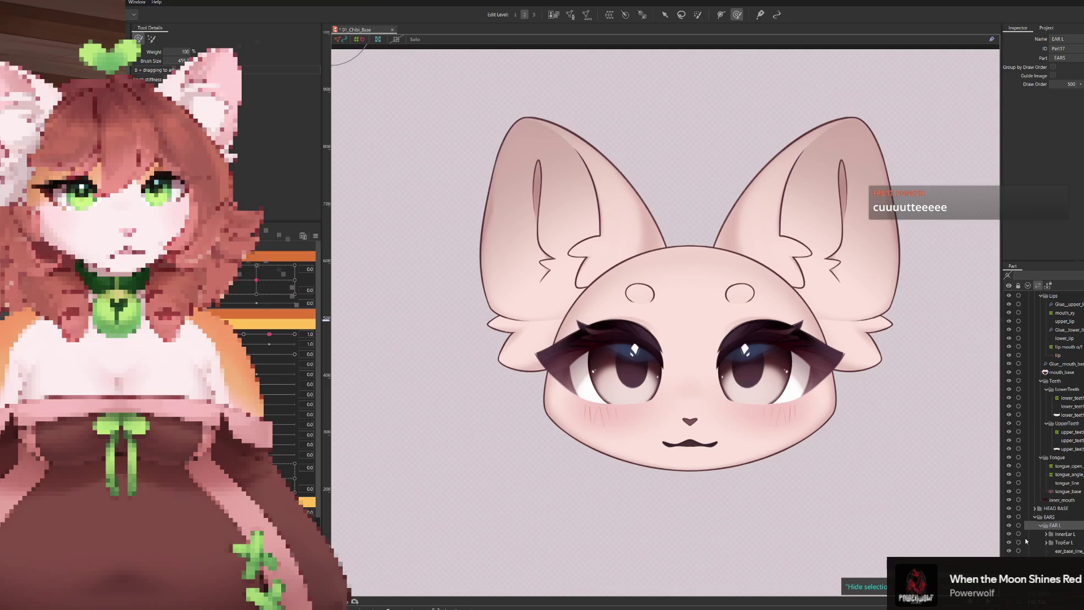
Toggle the ears' visibility to check them, browse the EARS group and select the left ear's fluff base mesh
click(1009, 526)
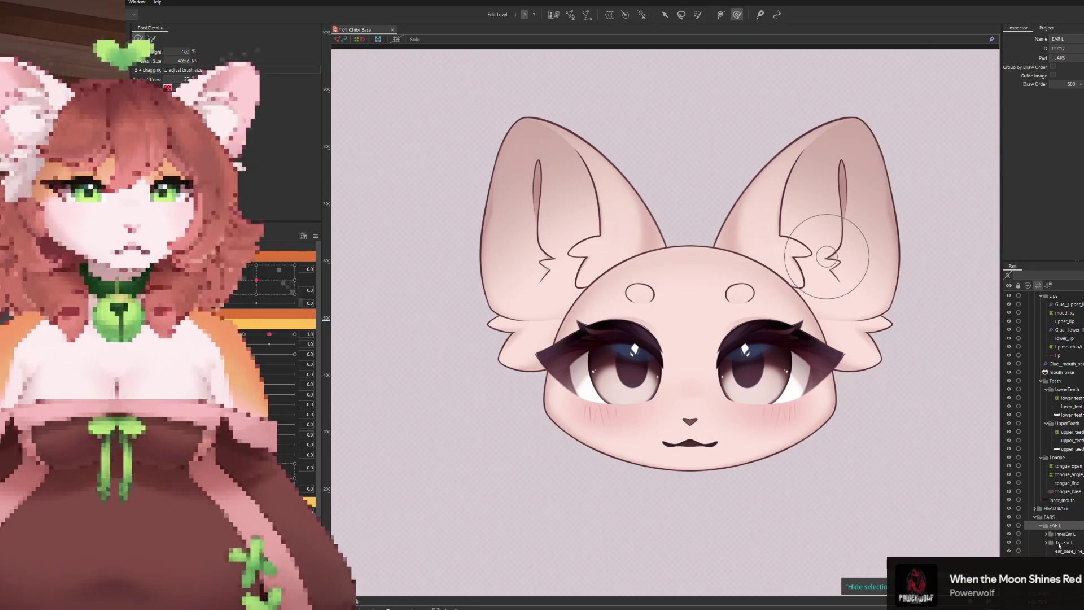
click(1059, 534)
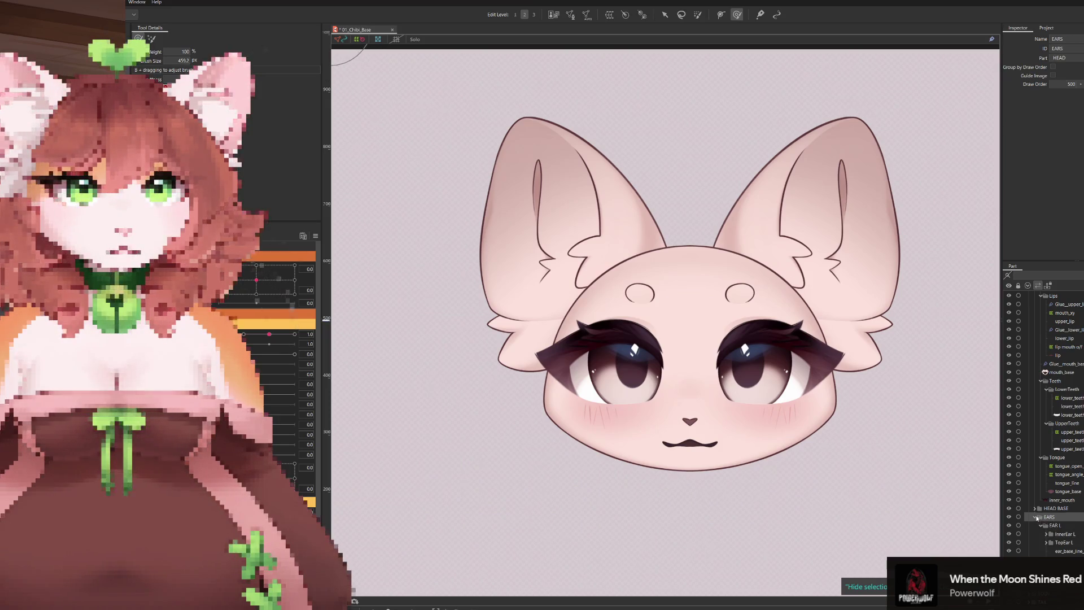
click(1036, 519)
key(ctrl+h)
key(ctrl+h)
scroll(1042, 424, down, 3)
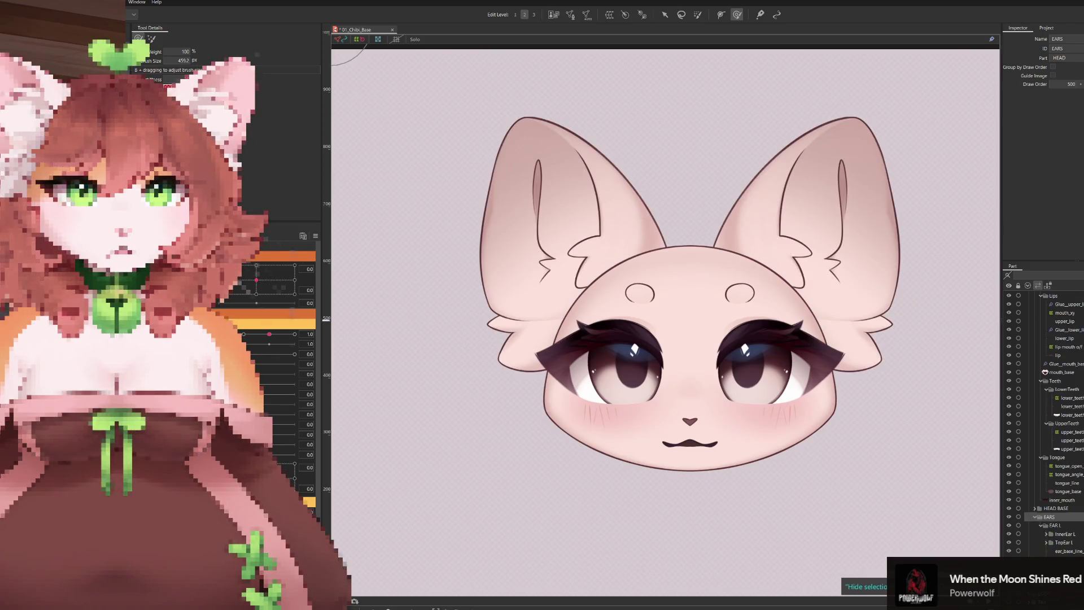
key(ctrl+h)
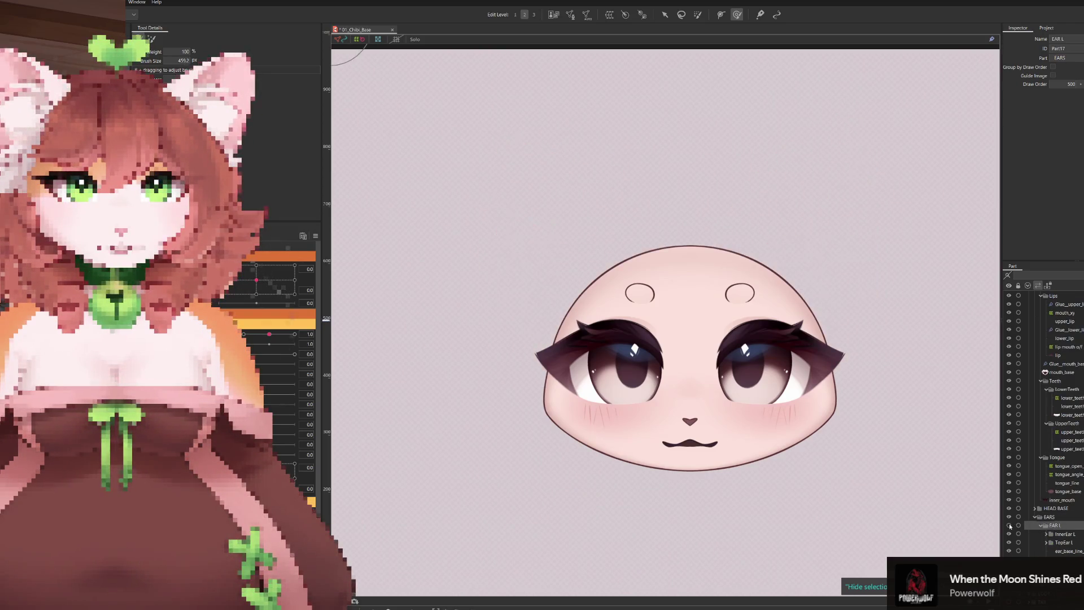
key(ctrl+h)
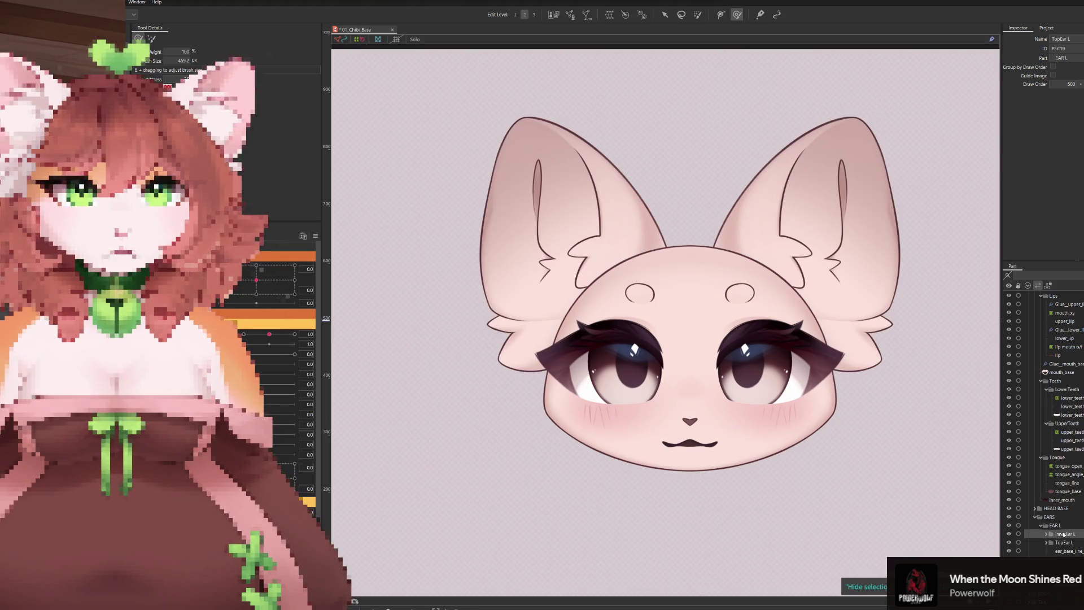
scroll(1046, 535, down, 3)
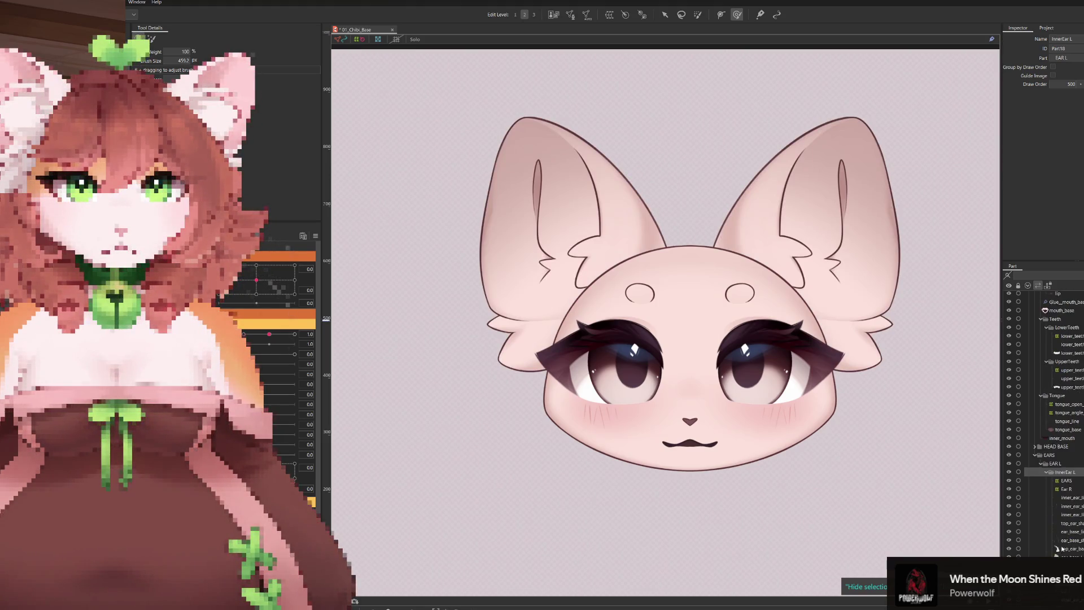
scroll(1056, 489, down, 2)
click(1066, 427)
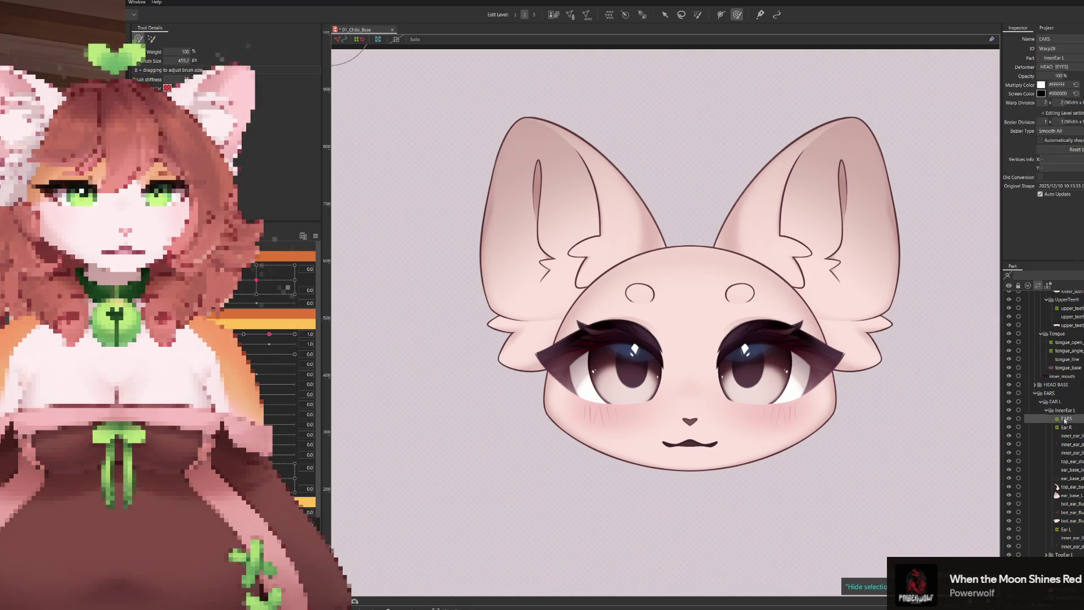
scroll(1057, 490, down, 1)
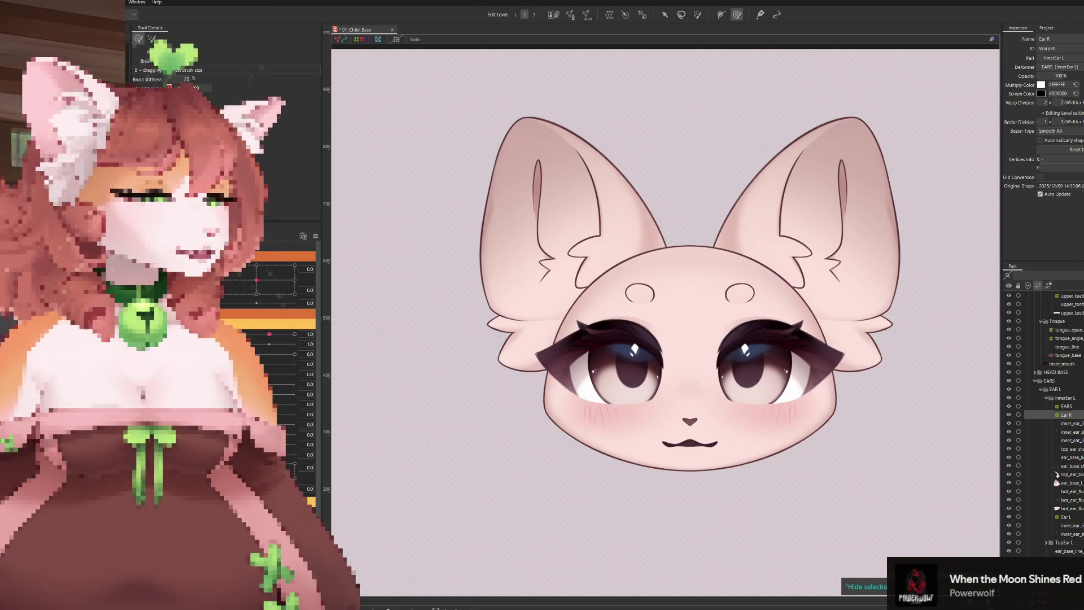
click(1063, 508)
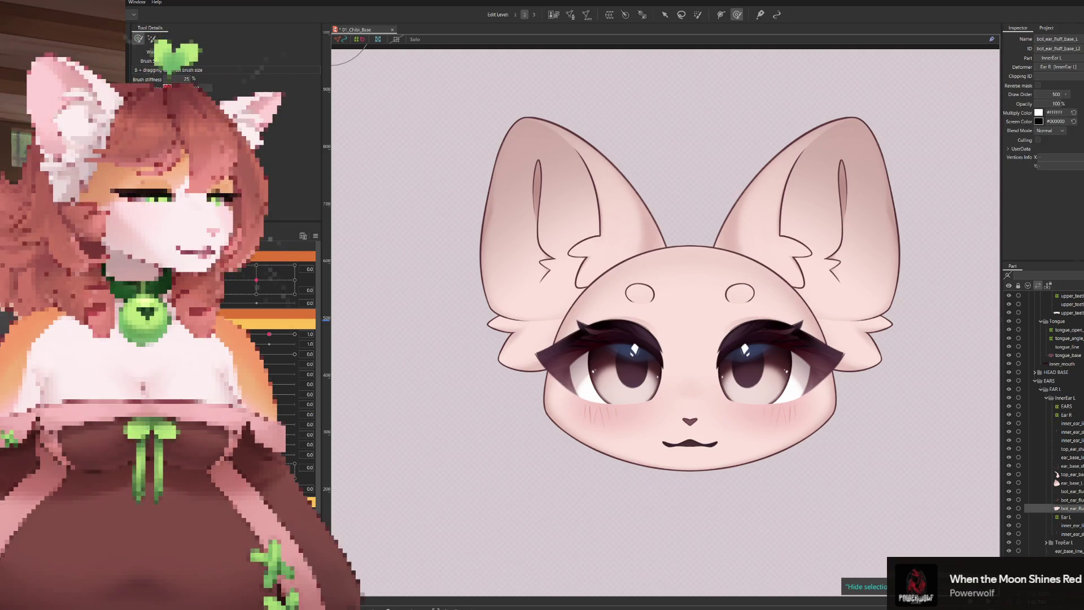
scroll(1050, 407, up, 5)
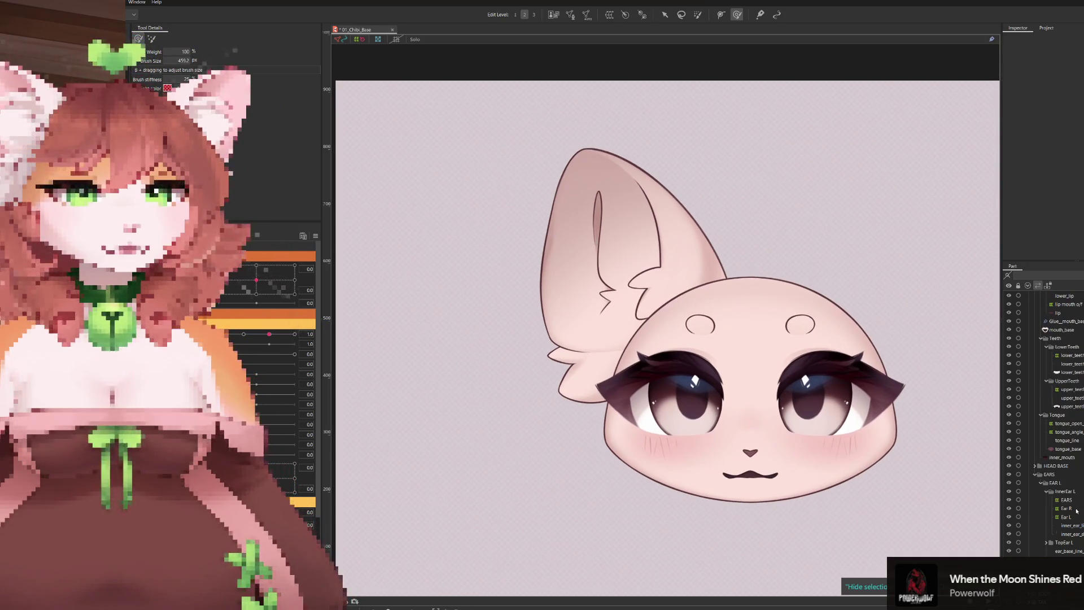
Select the left ear's meshes under the Ear L deformer in the Part panel
click(1066, 492)
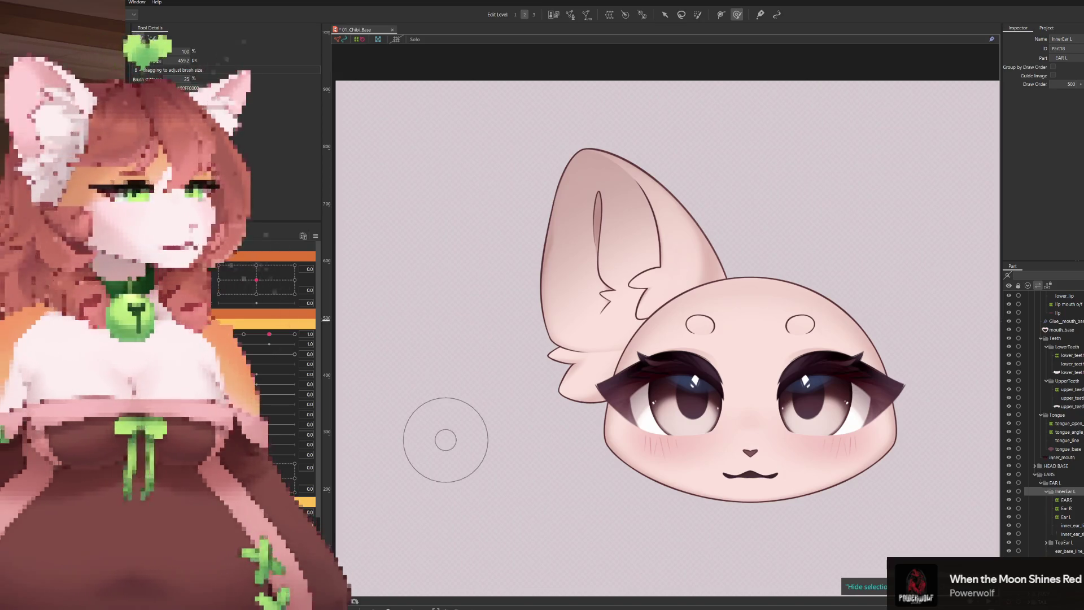
click(1065, 508)
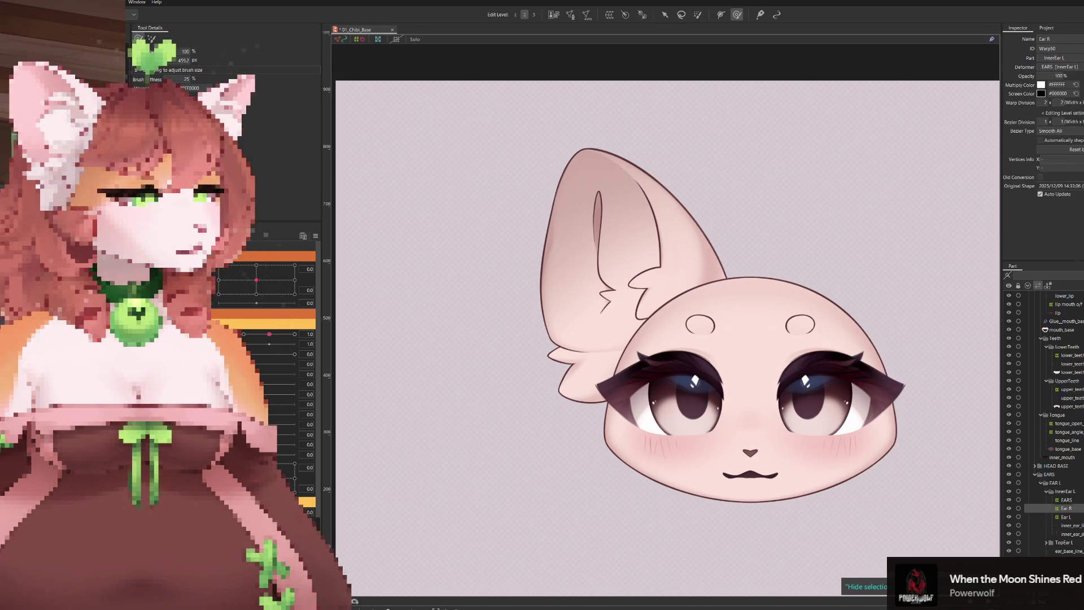
key(Escape)
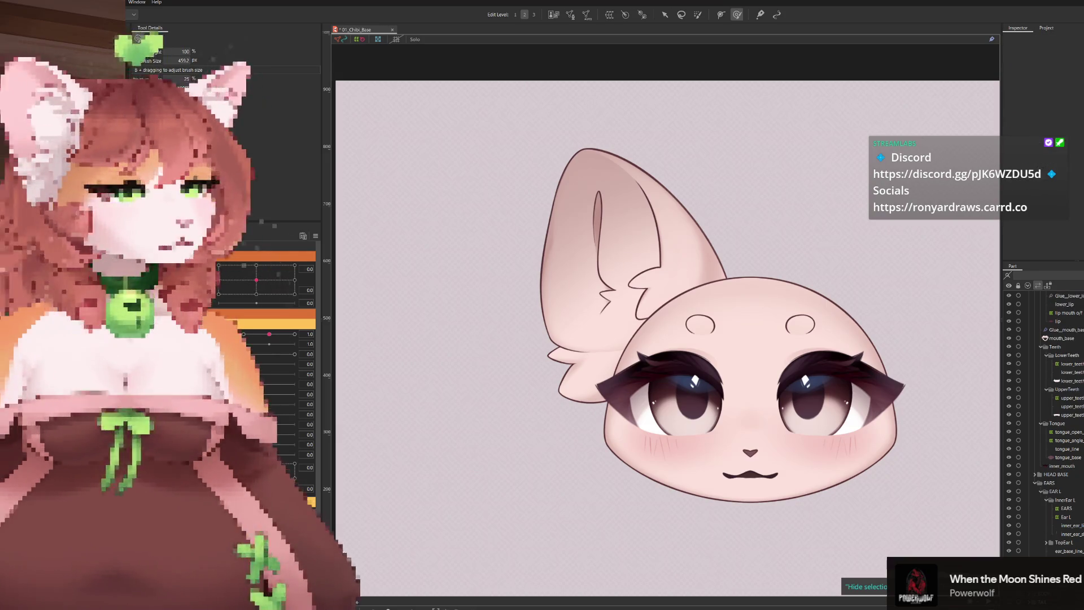
click(1065, 516)
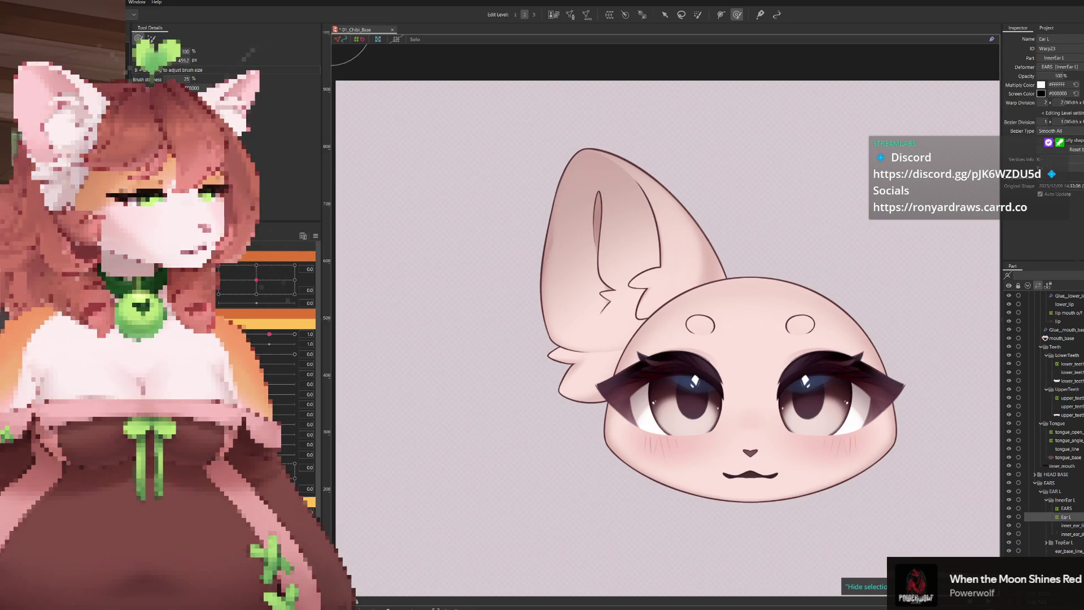
click(705, 294)
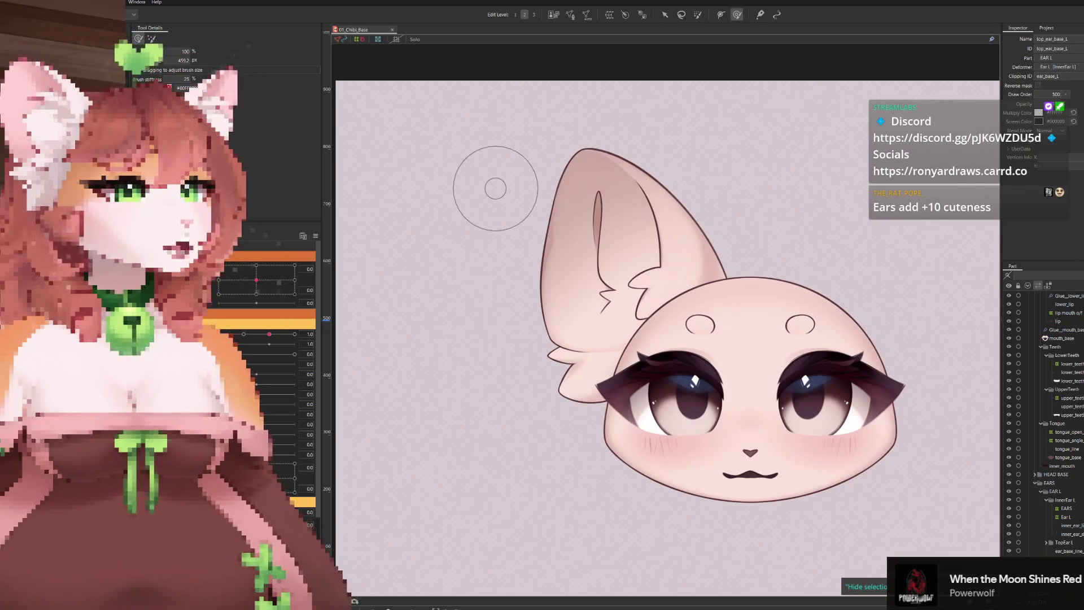
drag(593, 169, 381, 84)
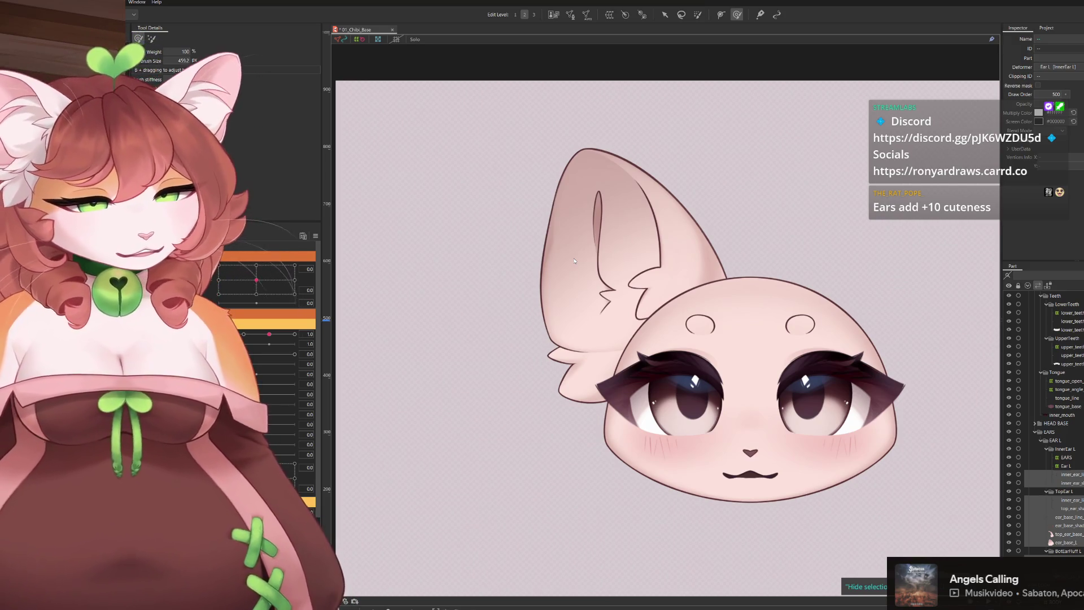
Activate the new whole-ear warp deformer and preview the head turned slightly right
click(586, 381)
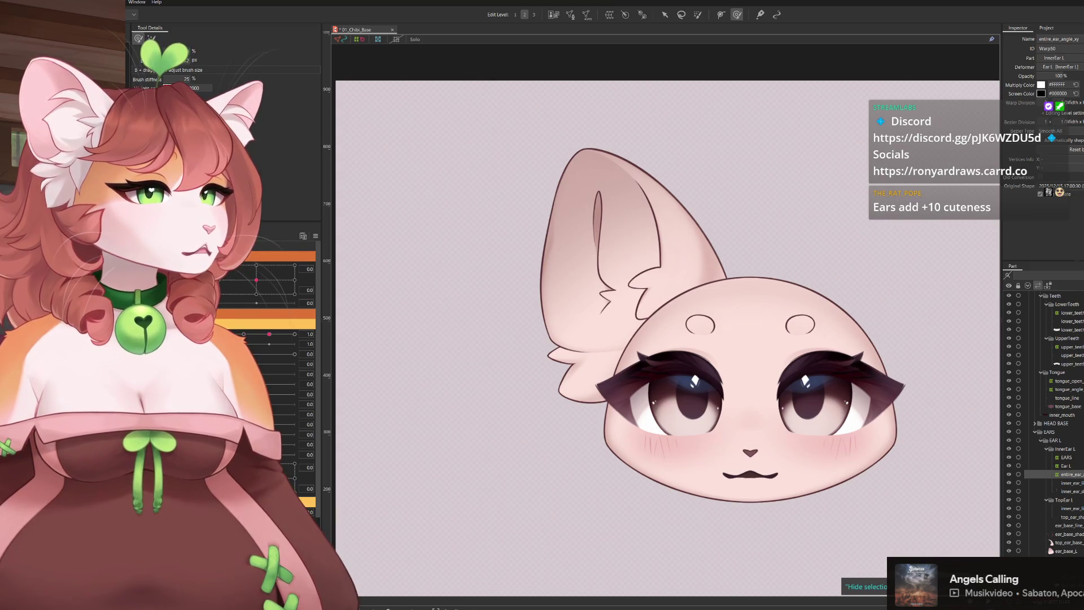
scroll(262, 355, down, 1)
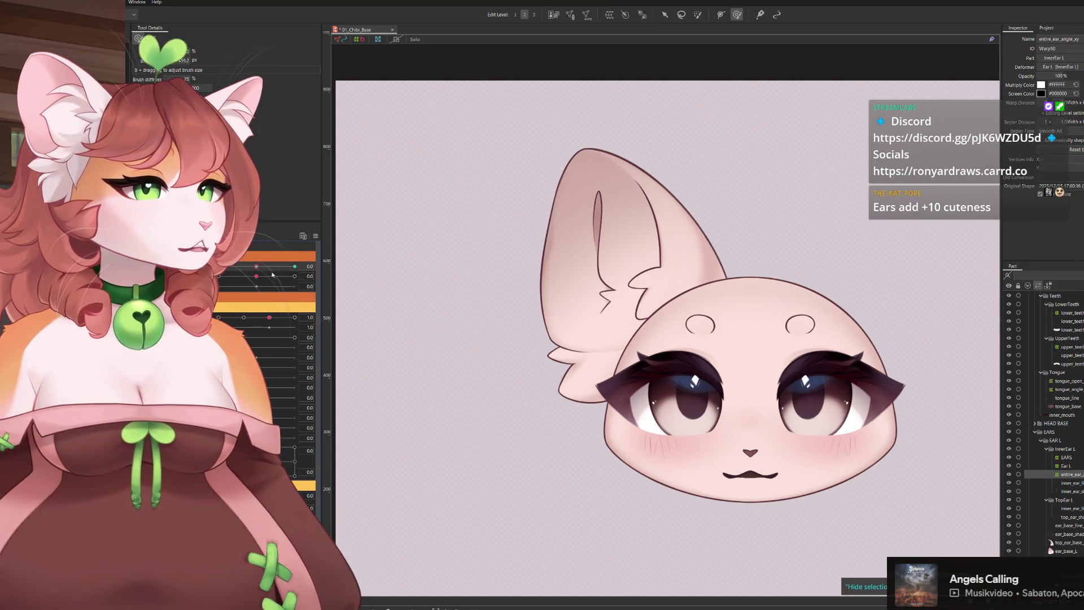
drag(273, 275, 292, 275)
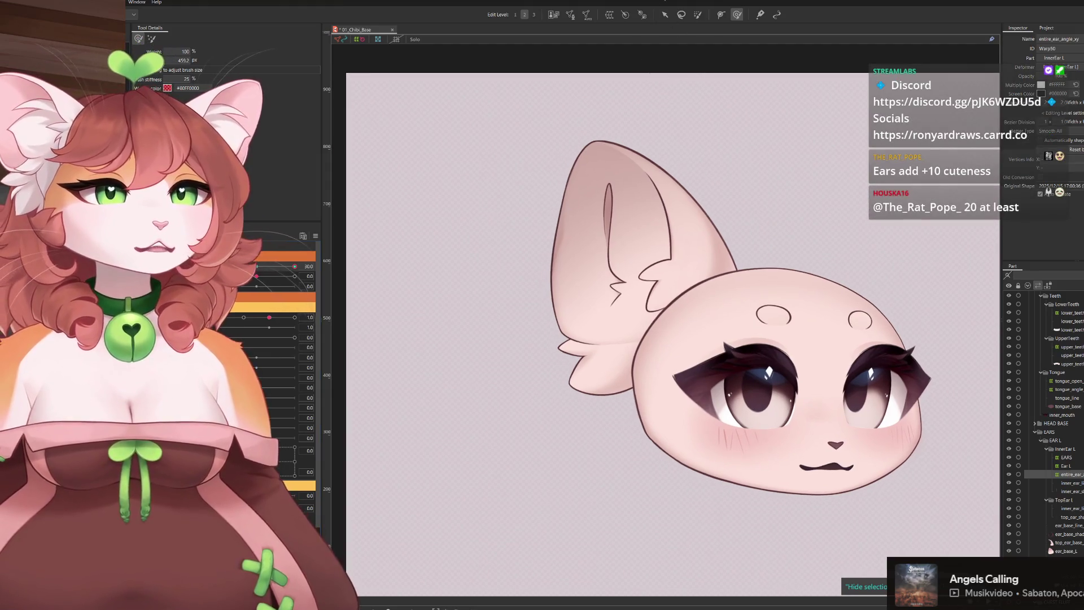
Shift and reshape the ear warp so it follows the head at the turned angle
key(v)
click(650, 270)
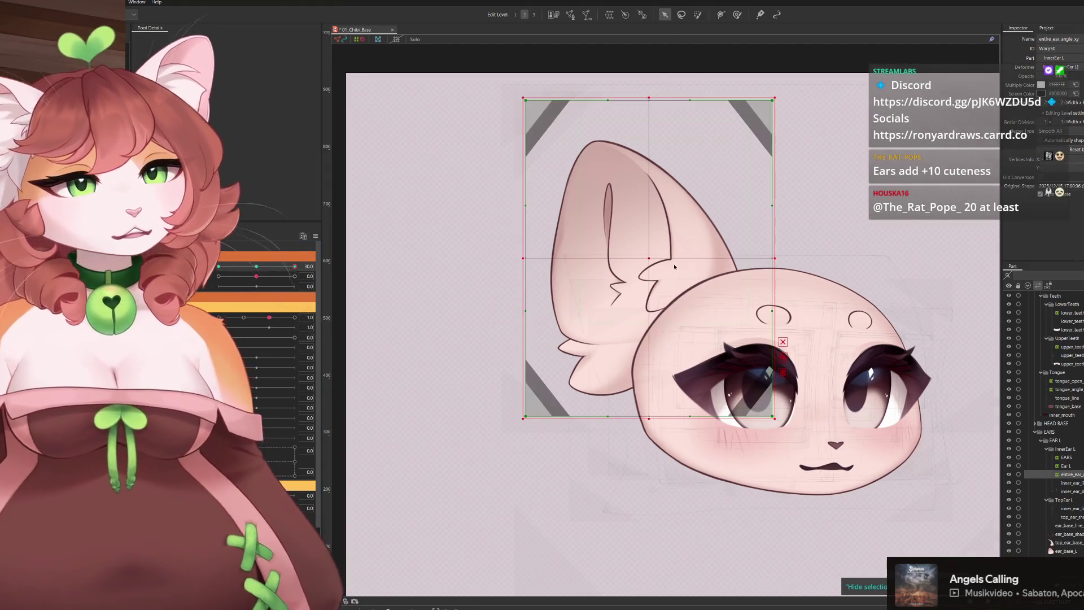
drag(649, 269, 687, 253)
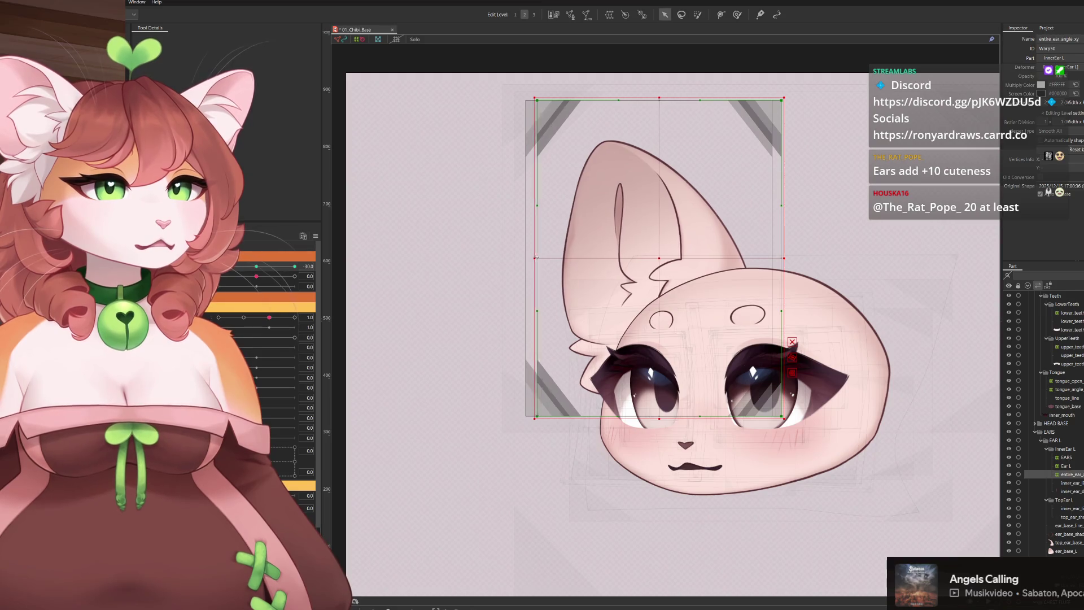
drag(533, 258, 552, 258)
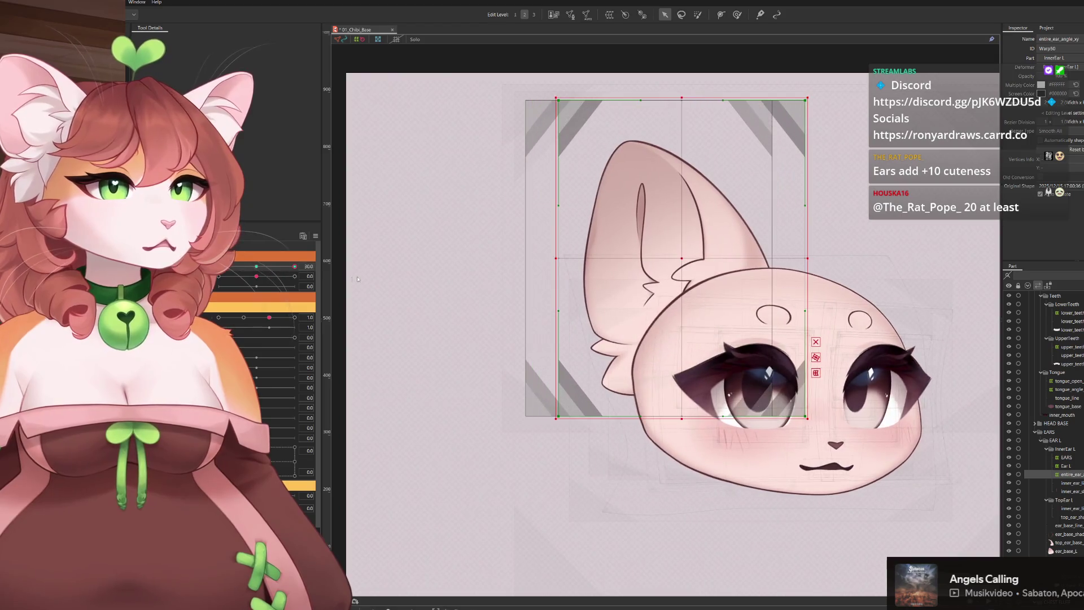
drag(556, 258, 542, 258)
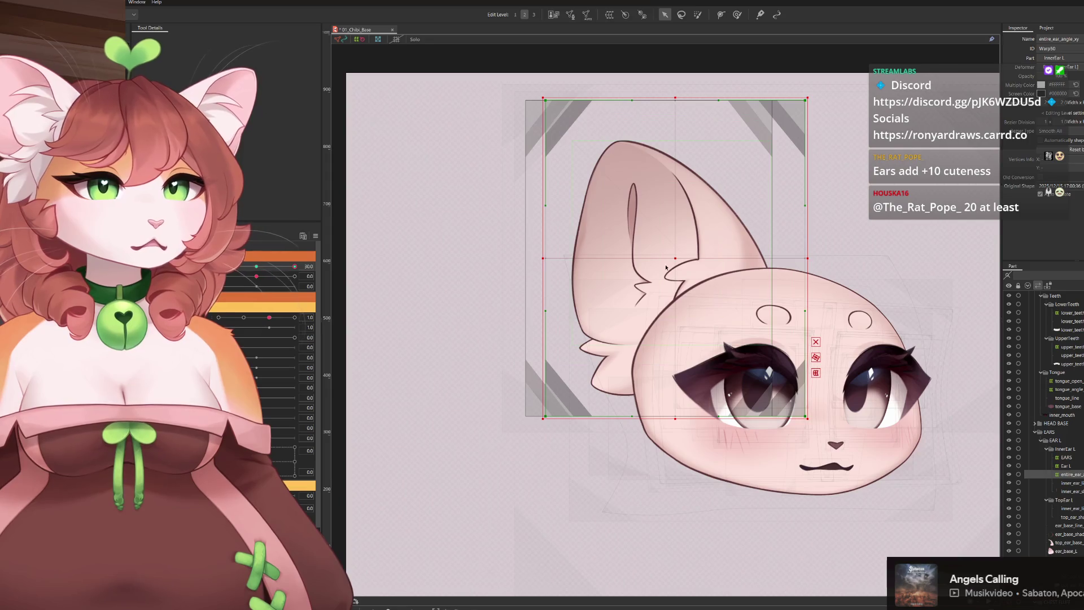
drag(675, 257, 670, 257)
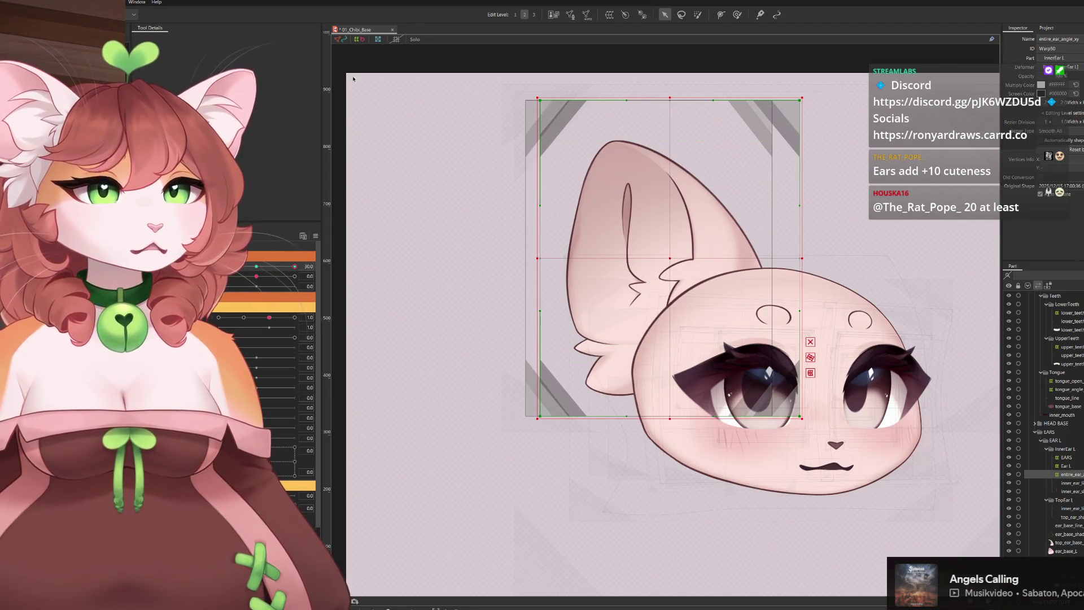
mouse_move(292, 272)
mouse_down()
mouse_move(275, 261)
mouse_move(308, 246)
mouse_move(288, 267)
mouse_move(394, 286)
mouse_up()
Squash and reposition the ear's top at the other head-angle keys, then preview without outlines
drag(649, 98, 653, 201)
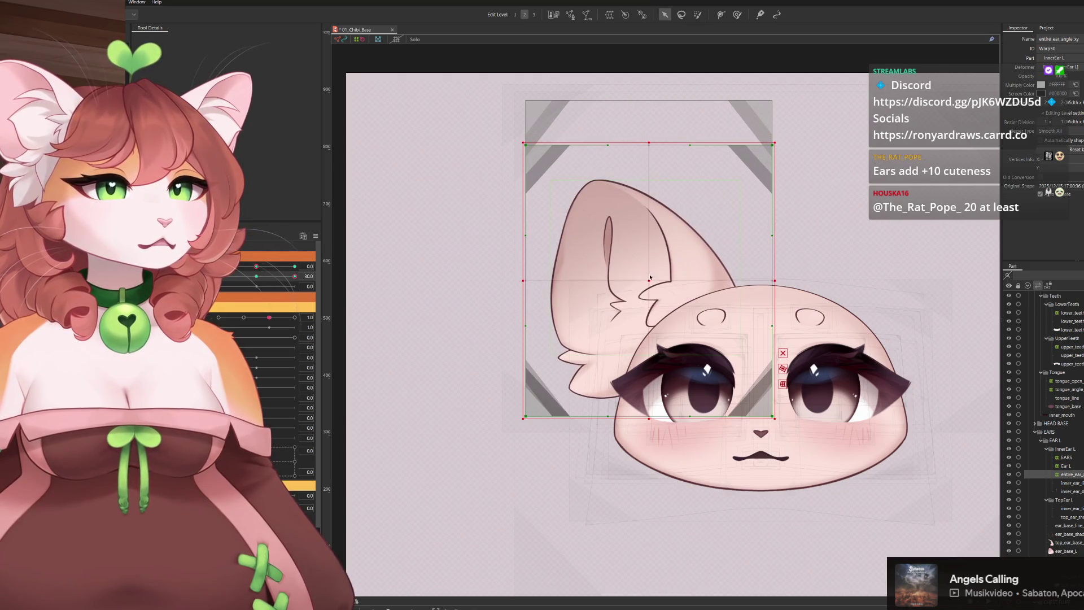
click(305, 274)
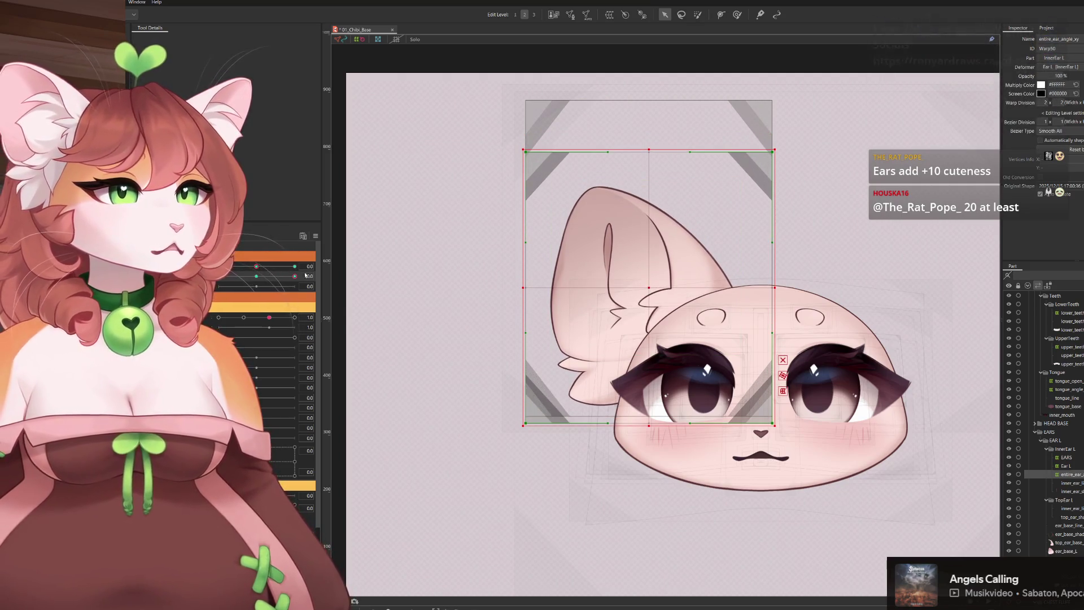
click(296, 277)
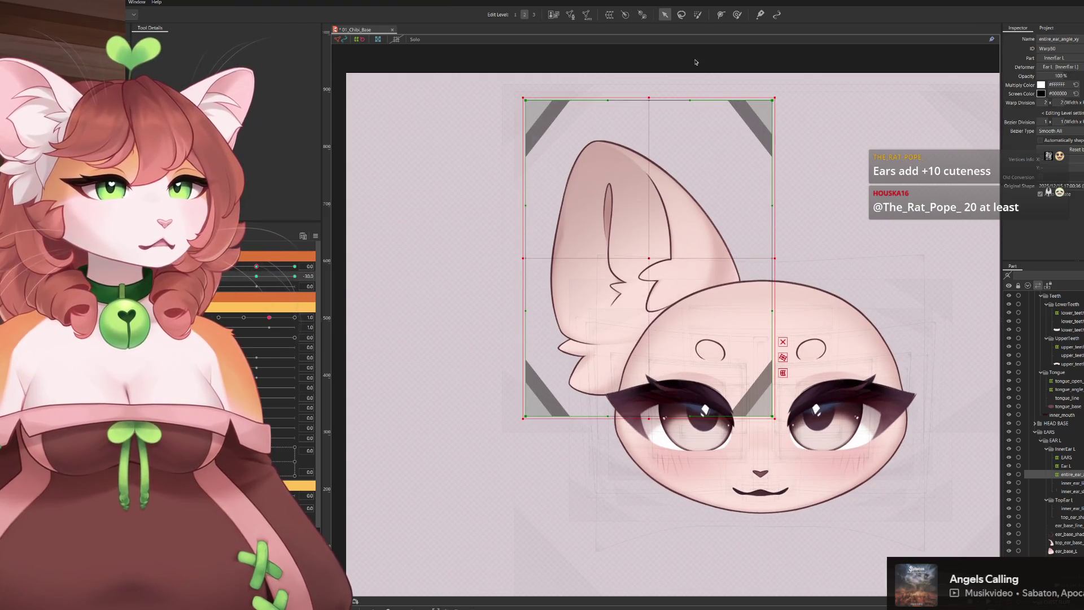
click(296, 277)
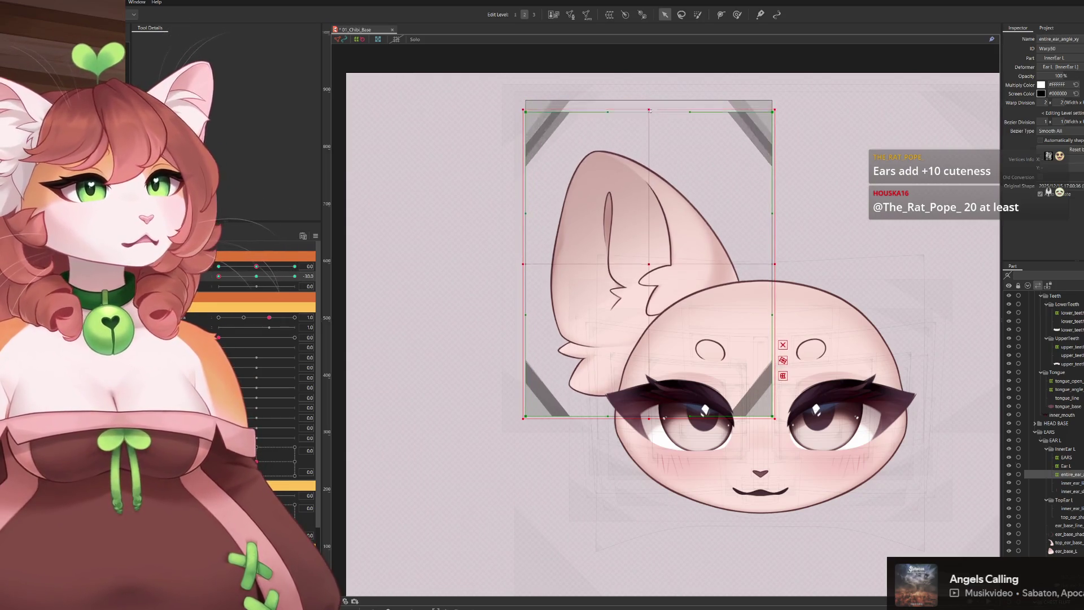
drag(649, 110, 649, 121)
key(Down)
key(Down)
key(Down)
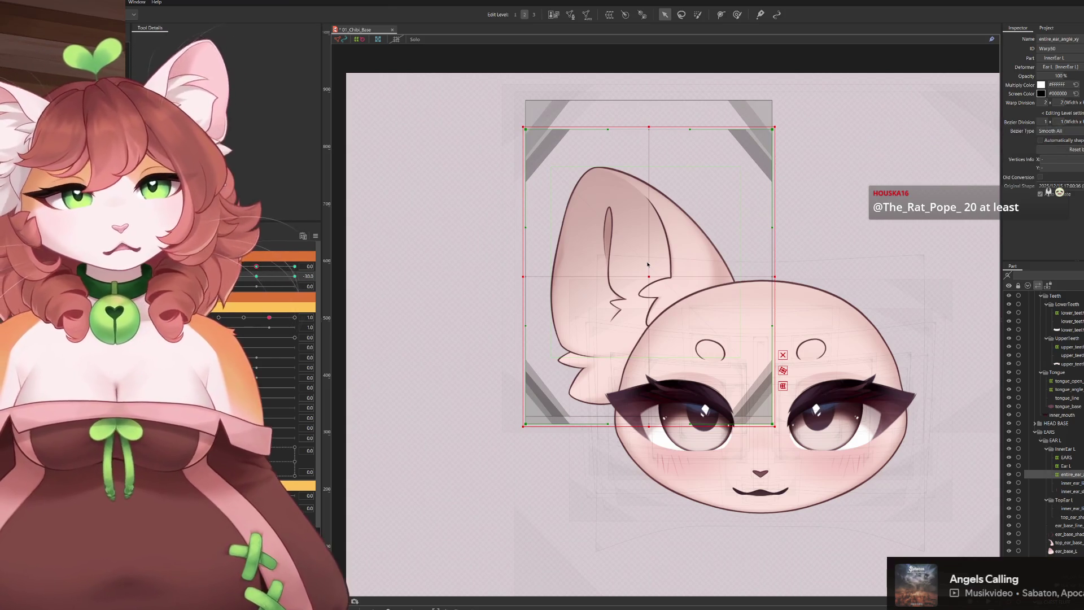
drag(648, 281, 649, 259)
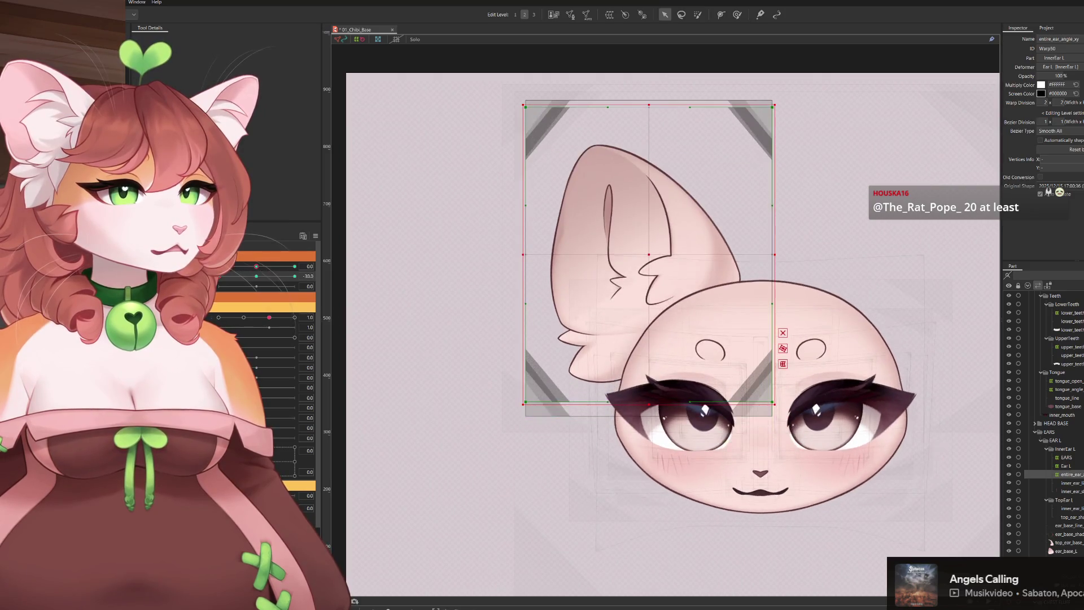
key(ctrl+h)
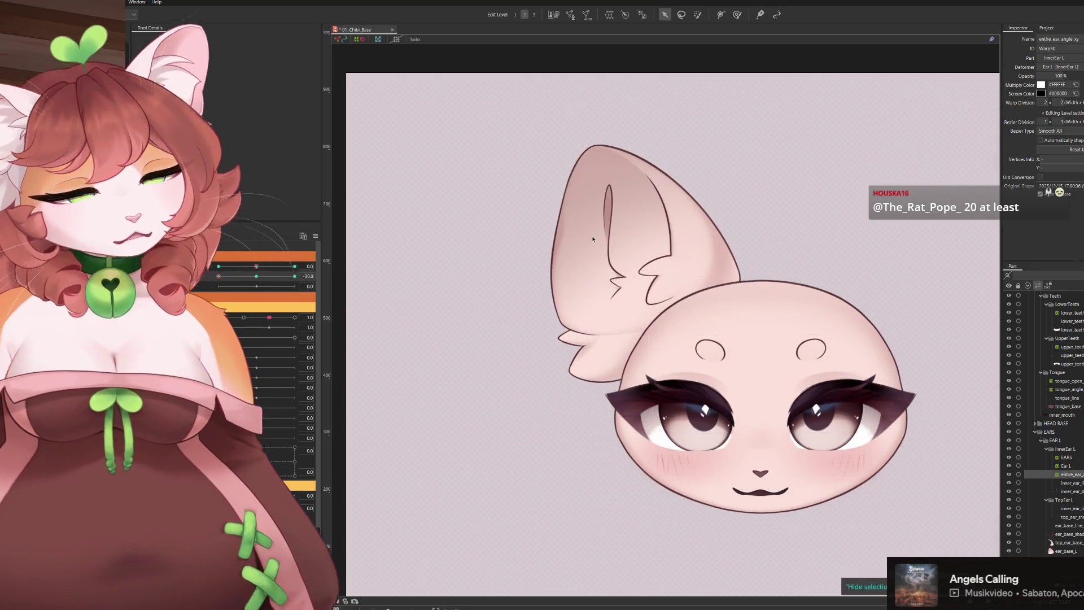
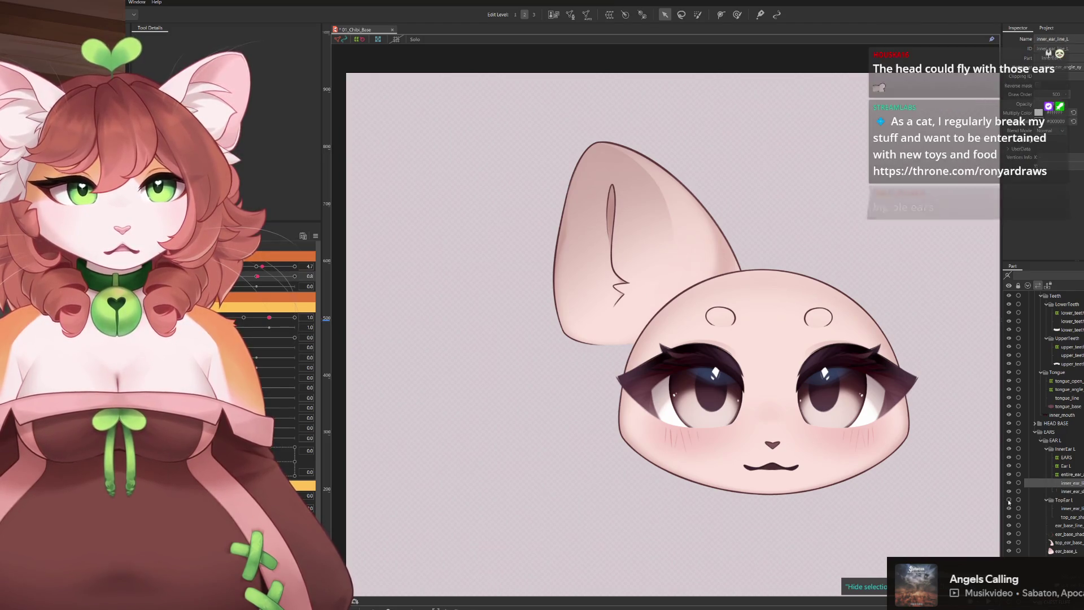
Restore the fur tuft at the left ear's base via undo on ear_base_line
click(1069, 525)
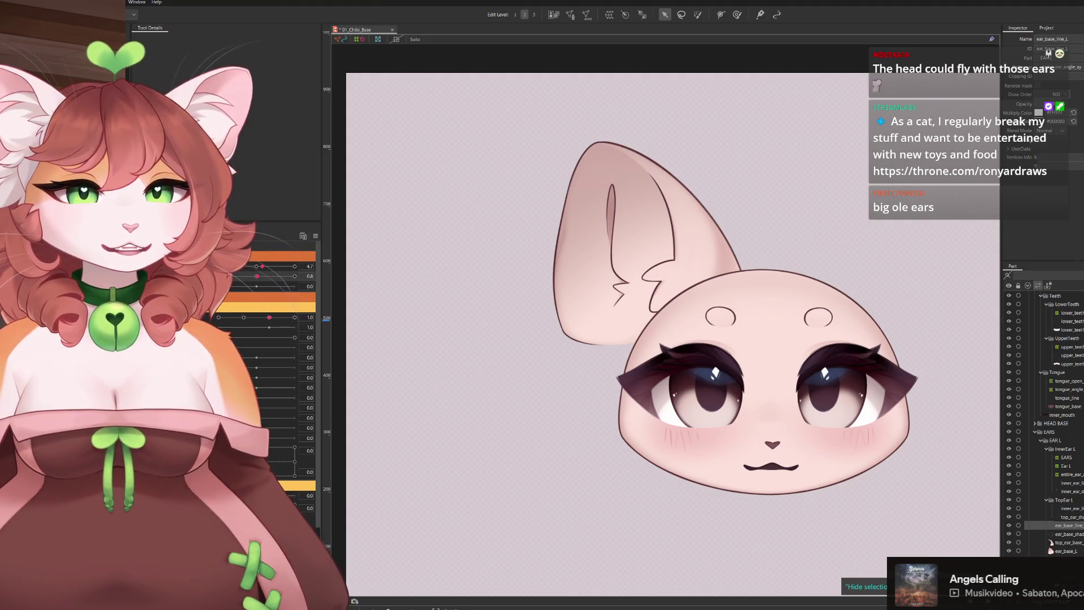
key(ctrl+z)
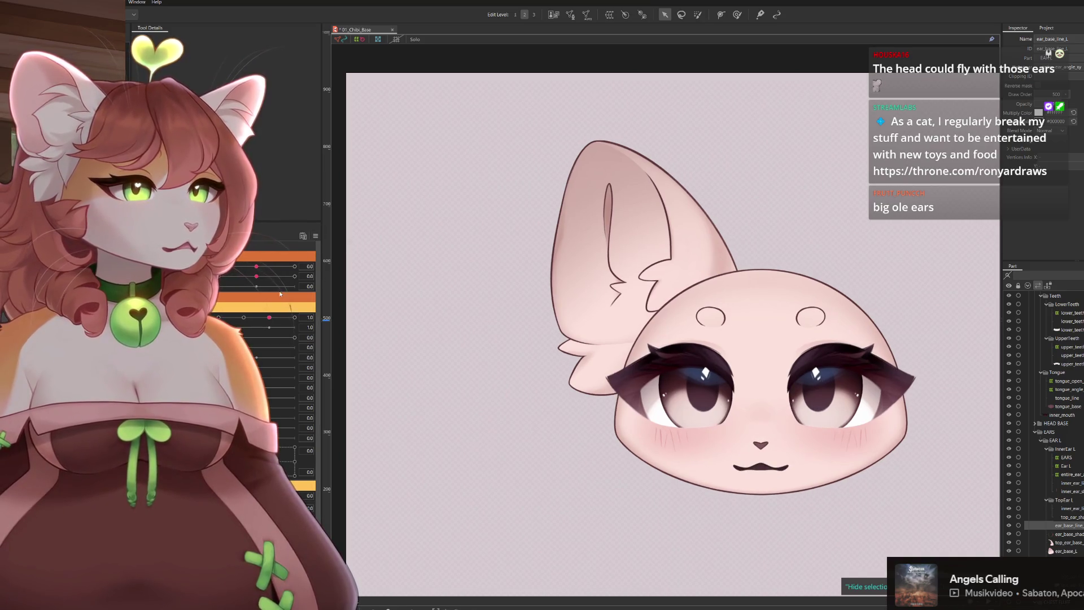
Drag the head-angle parameters back and forth to check the ear follows the head turn
drag(254, 261, 272, 280)
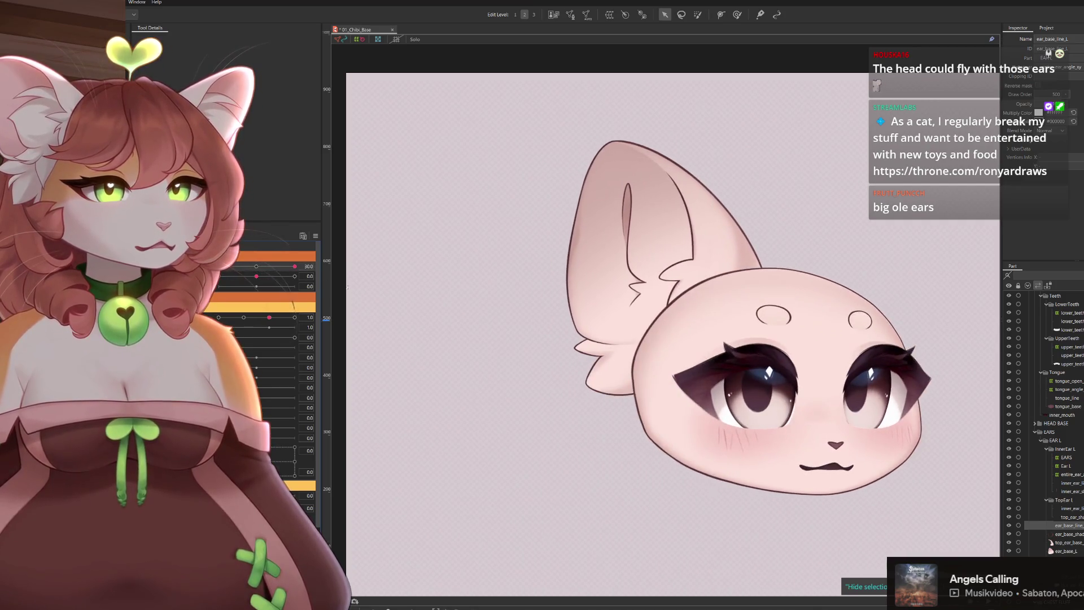
mouse_move(272, 279)
mouse_down()
mouse_move(284, 302)
mouse_move(342, 288)
mouse_move(263, 290)
mouse_move(266, 305)
mouse_up()
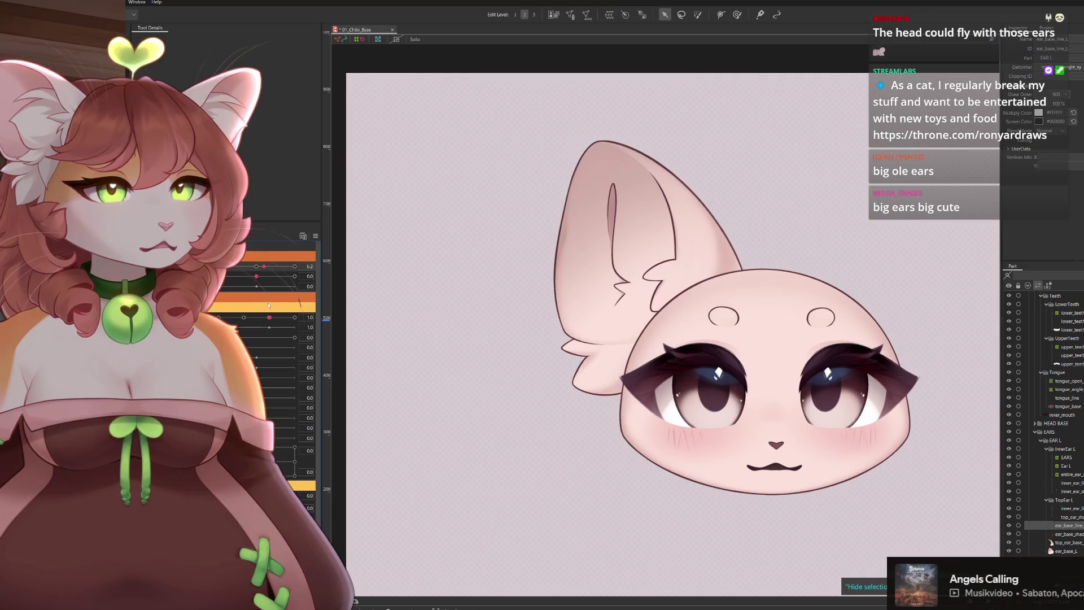
mouse_move(266, 304)
mouse_down()
mouse_move(240, 315)
mouse_move(257, 307)
mouse_up()
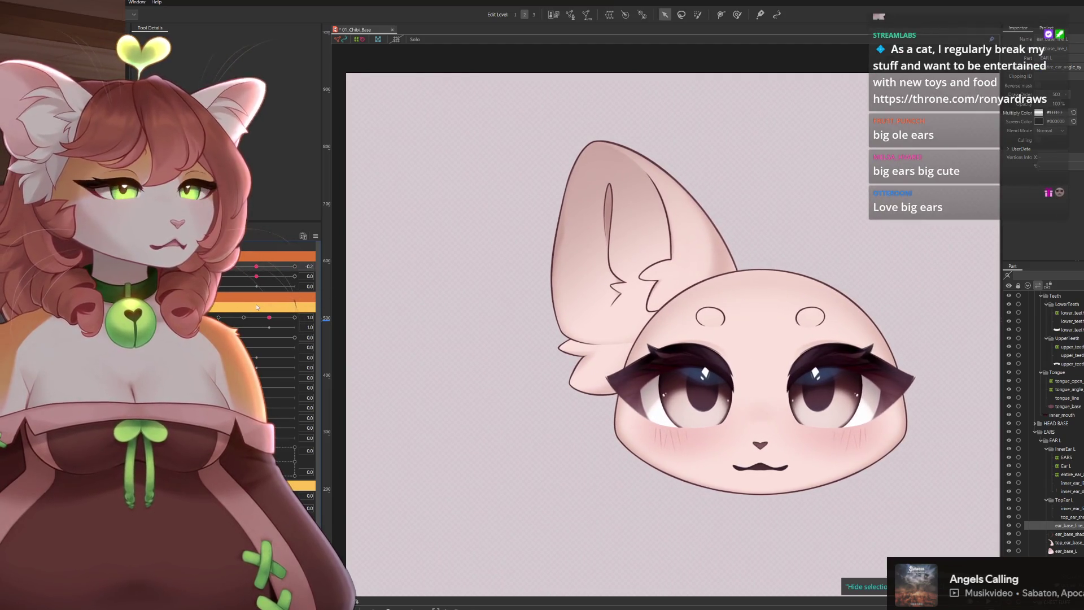
click(1041, 440)
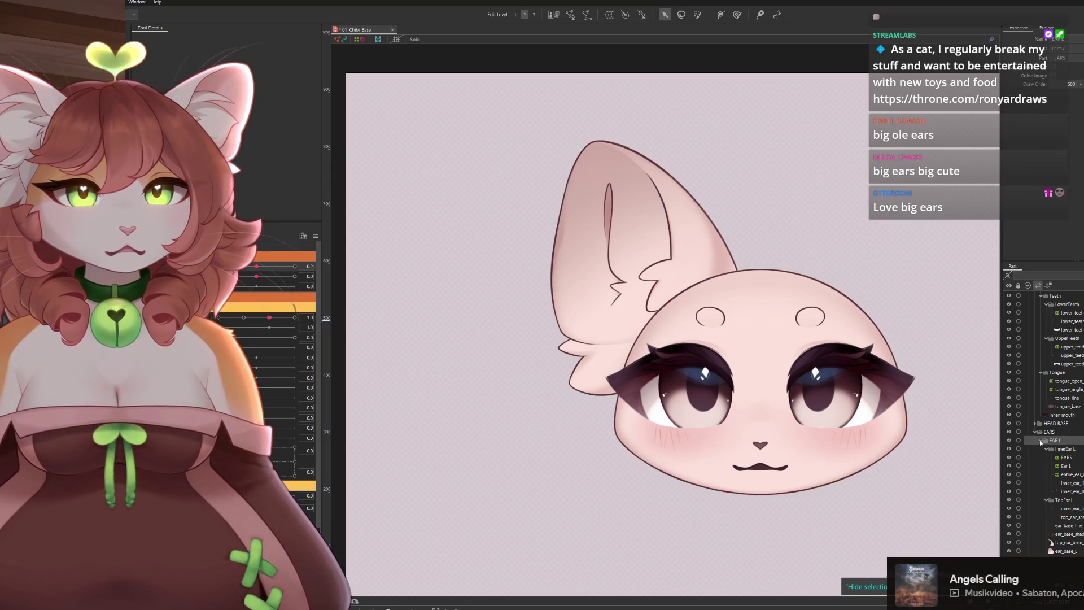
Move the EARS group above HEAD BASE inside HEAD so the ear draws behind the head
click(1038, 442)
click(1008, 474)
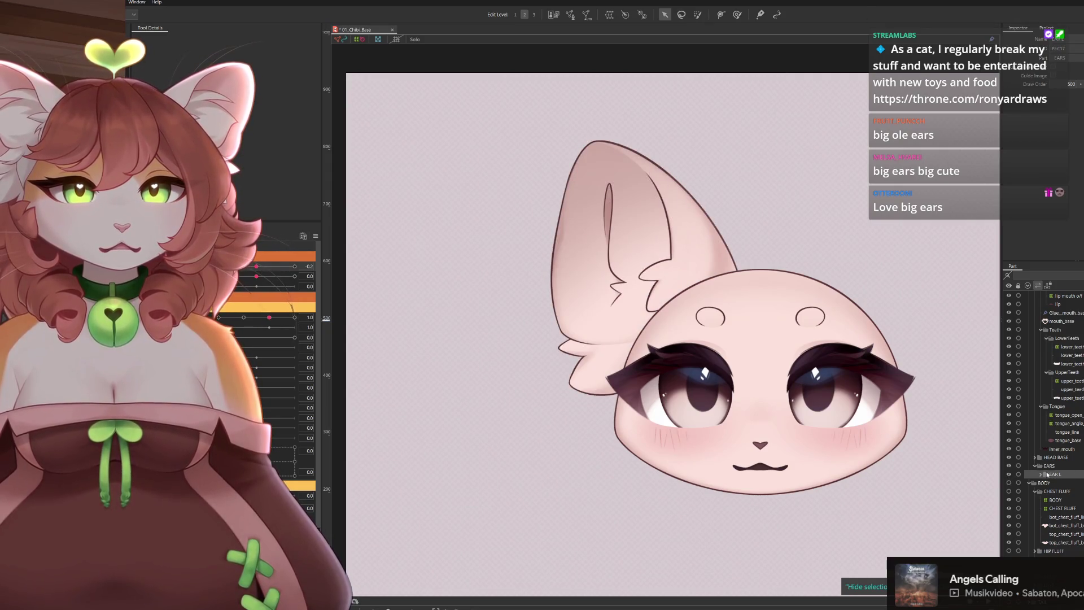
scroll(1050, 373, up, 3)
scroll(1030, 308, up, 3)
scroll(1029, 292, up, 3)
click(1027, 286)
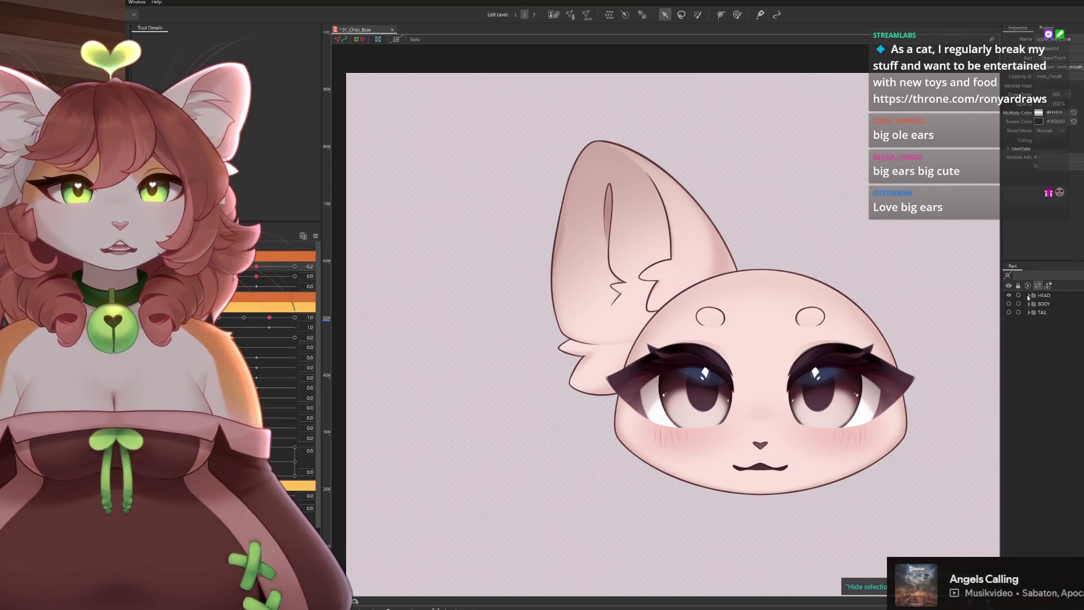
click(1029, 295)
click(1052, 364)
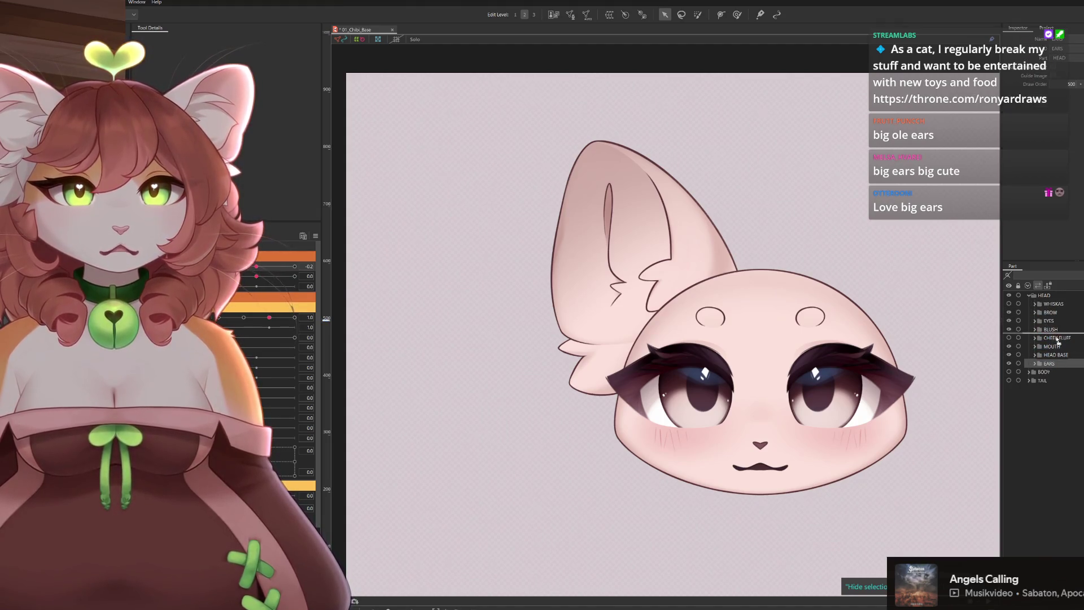
drag(1057, 358, 1056, 356)
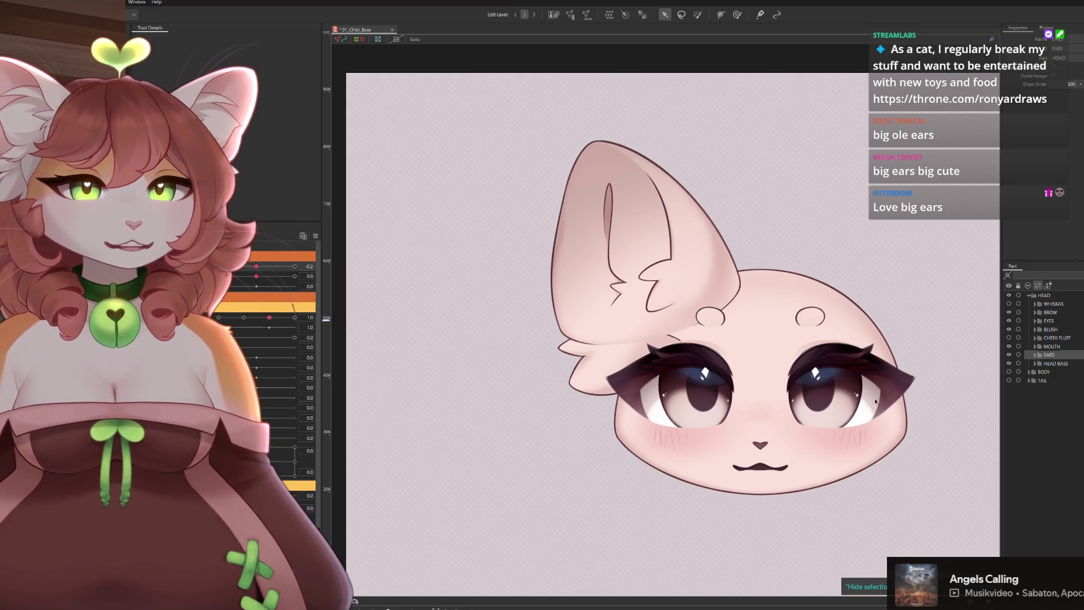
Expand HEAD BASE and select its head_base layer and head_xy warp deformer
click(1052, 364)
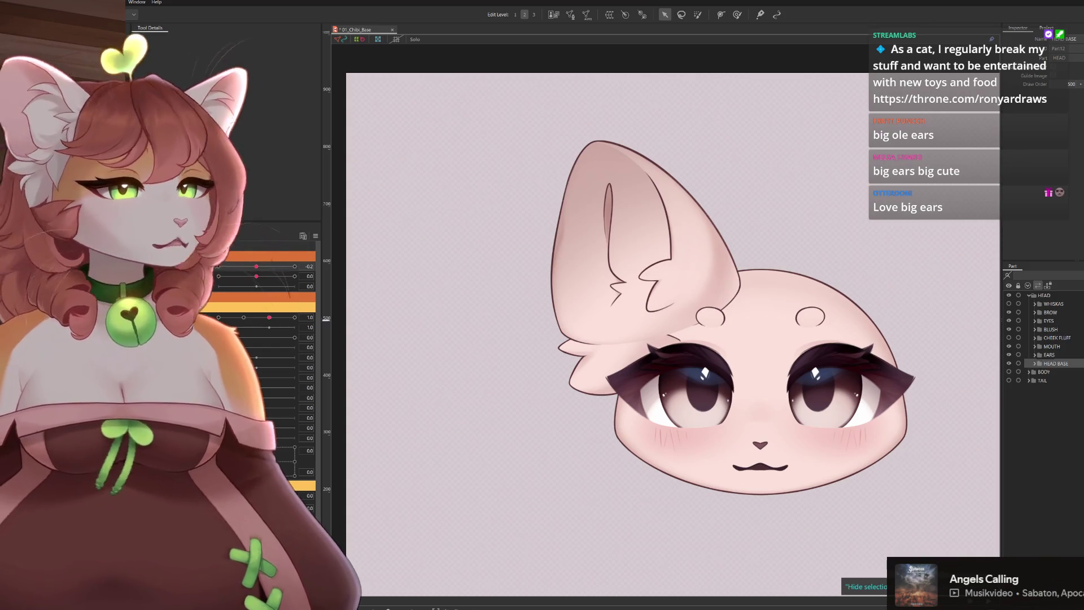
click(1035, 365)
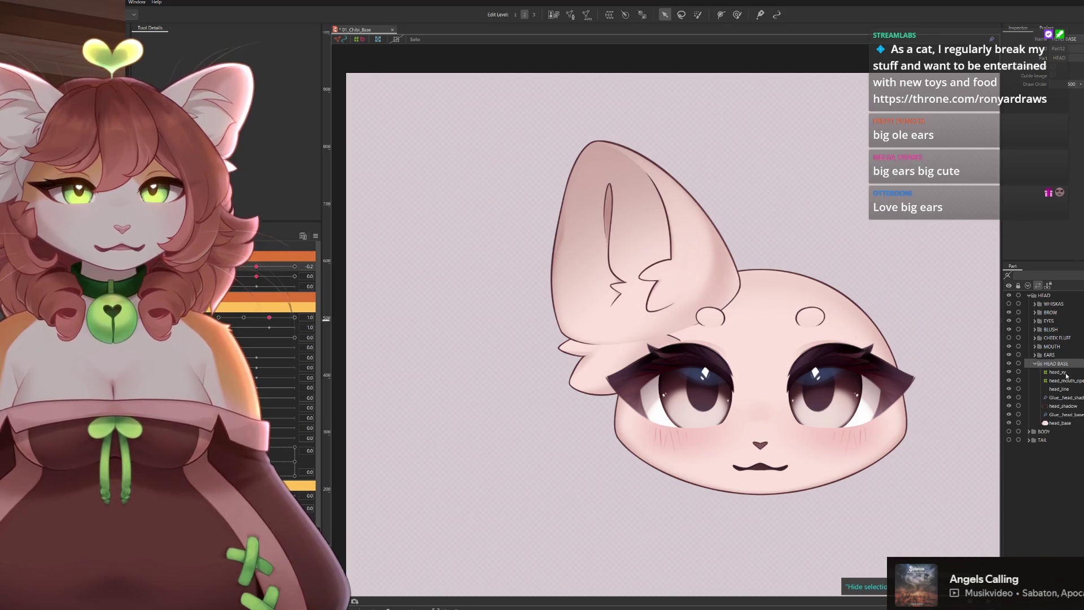
click(1061, 421)
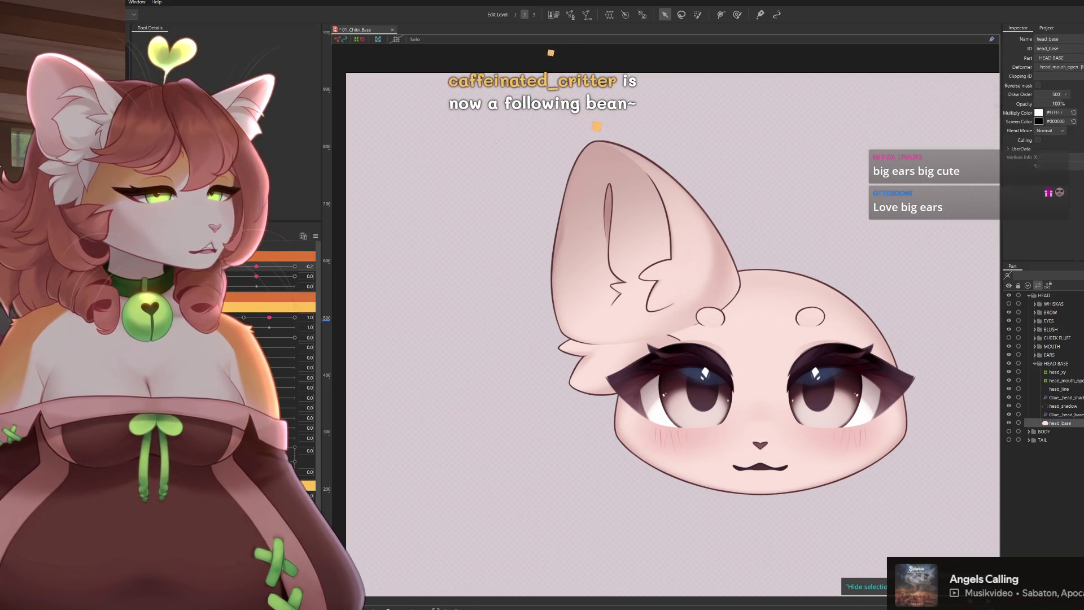
click(584, 322)
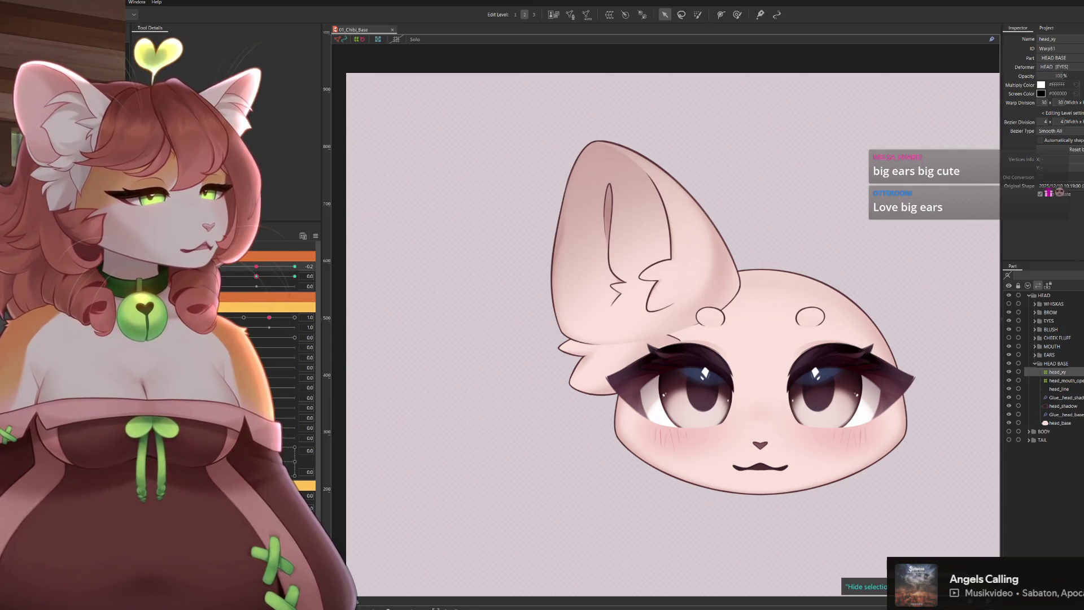
click(1054, 422)
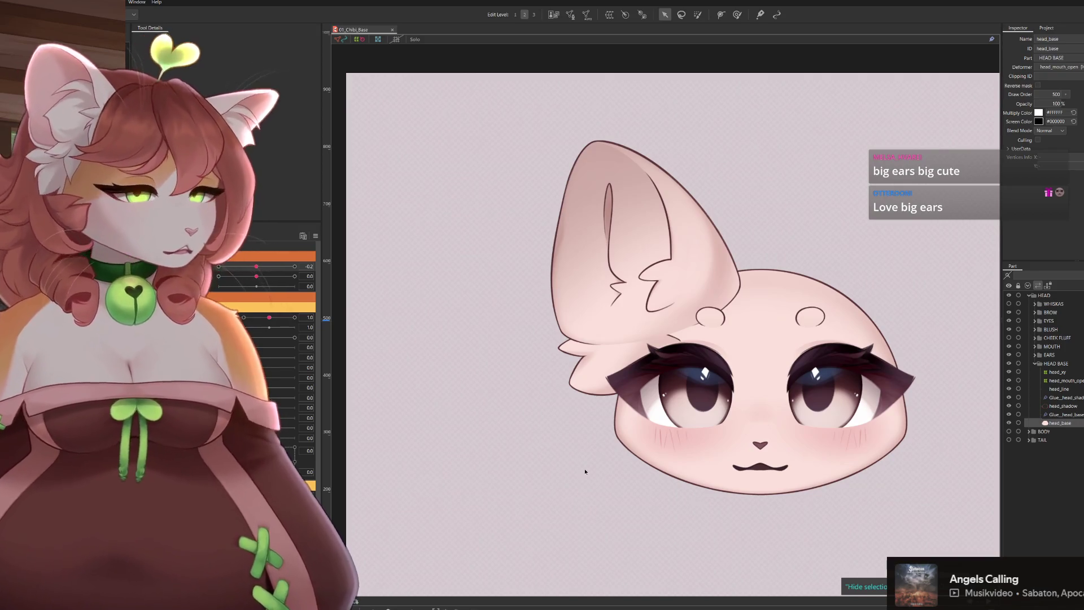
Duplicate head_base as a new mesh named head_ear_mask with ID head_ear_mask
click(578, 357)
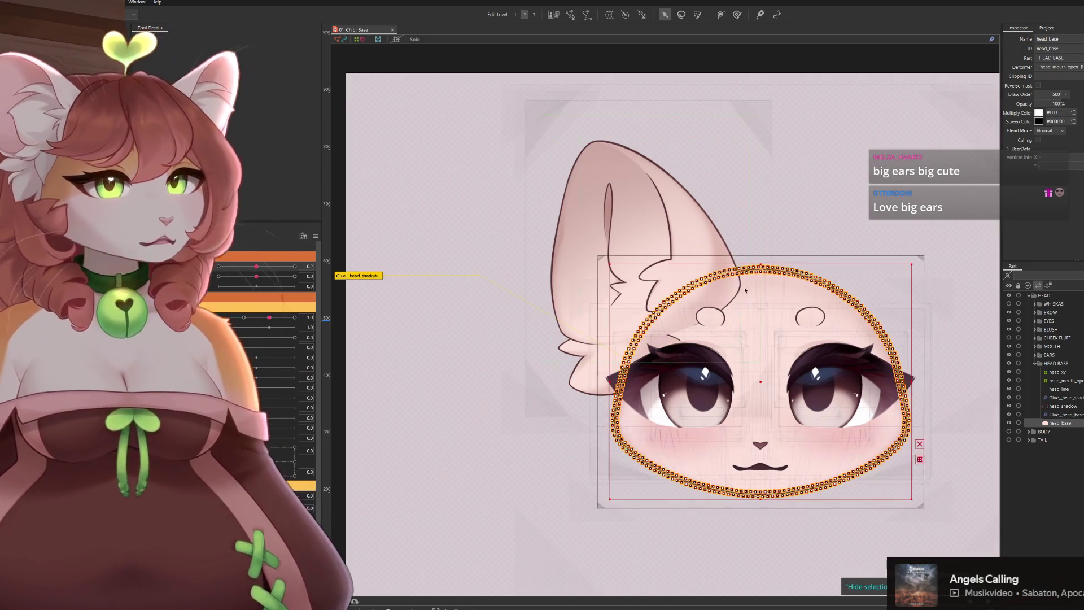
drag(578, 357, 541, 327)
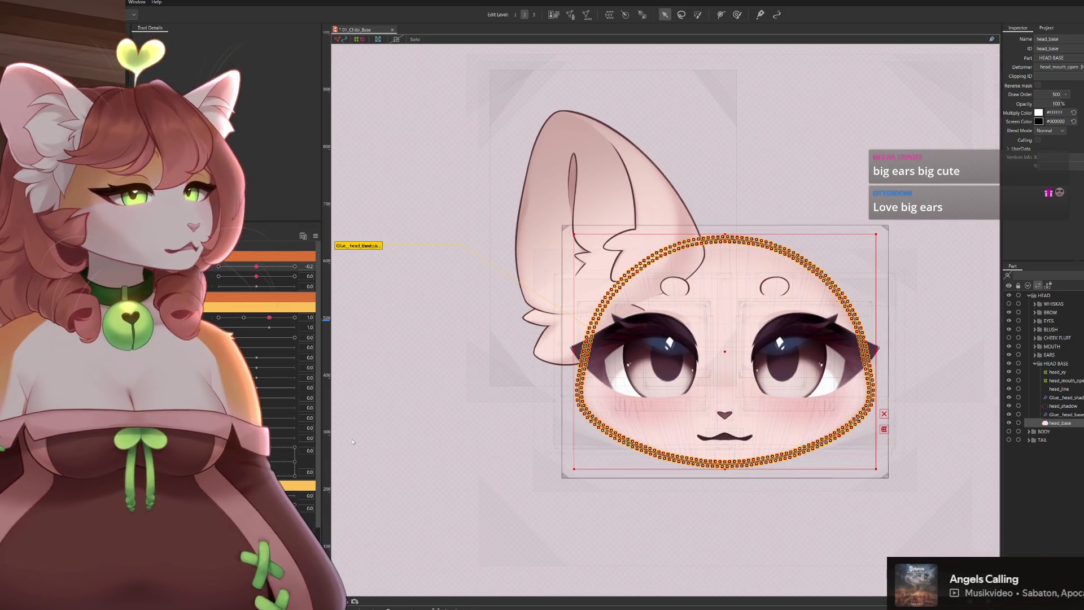
key(ctrl+d)
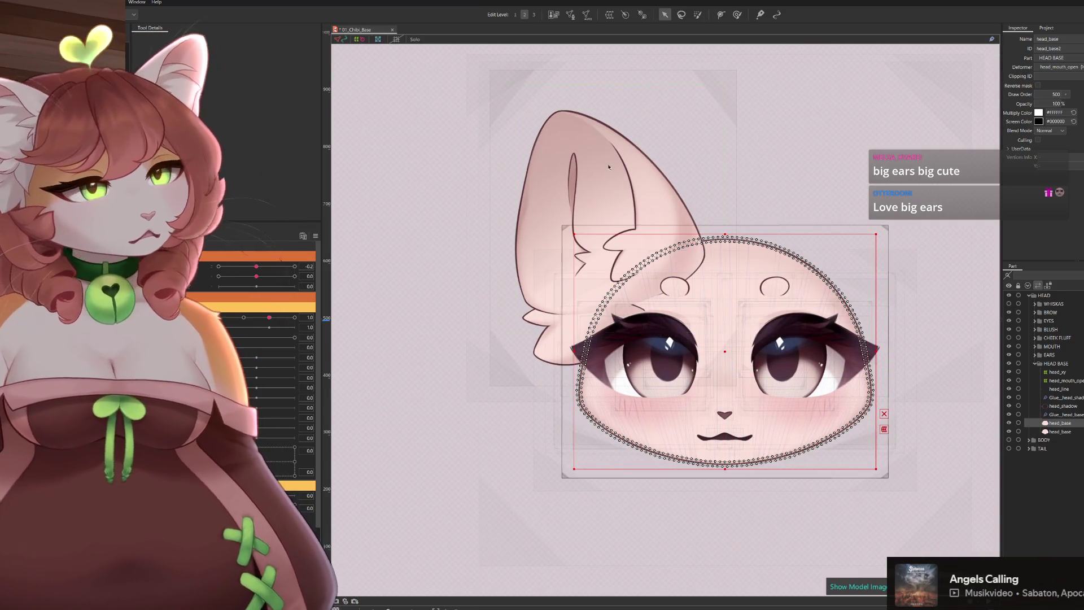
text(ear_mask)
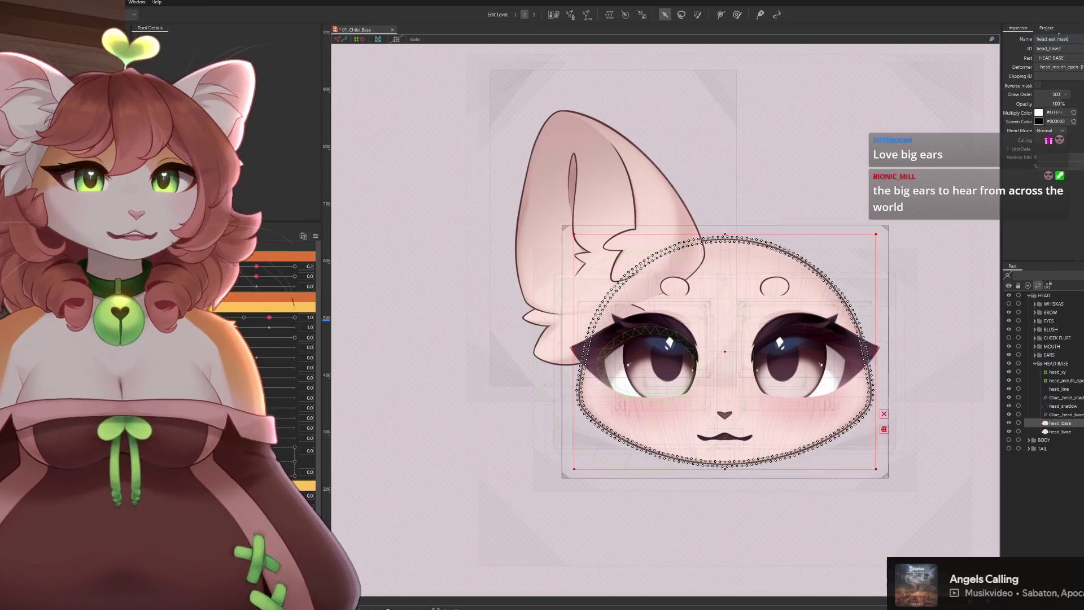
key(Tab)
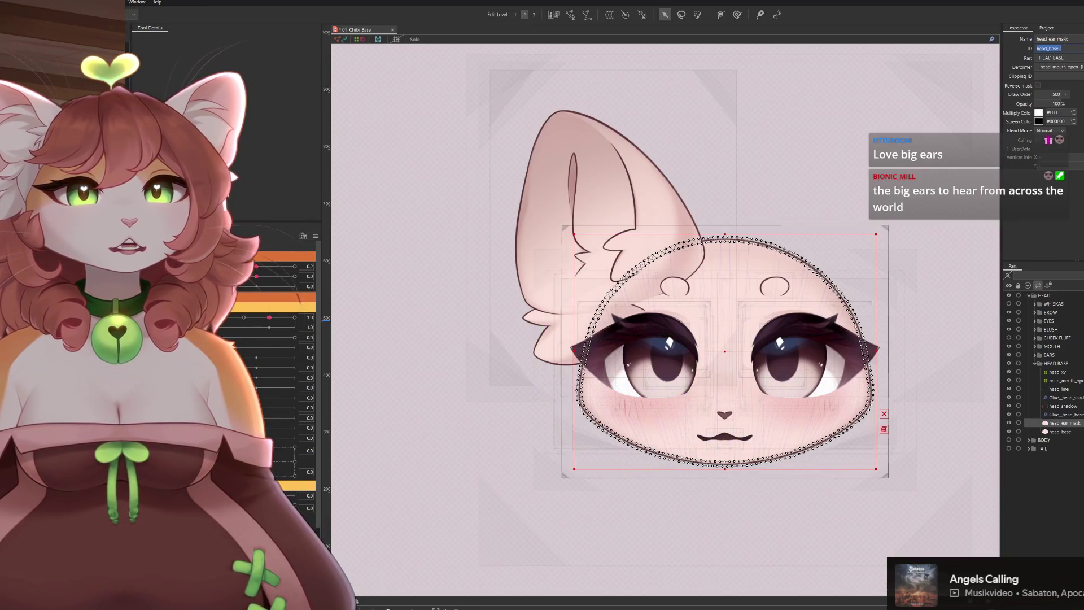
text(head_)
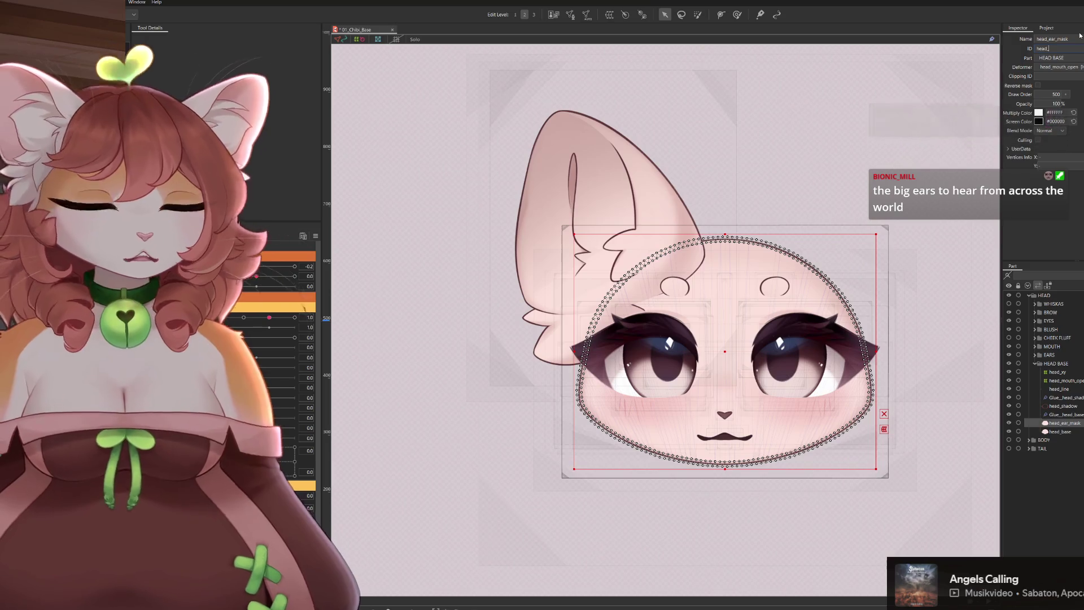
text(ear_mask)
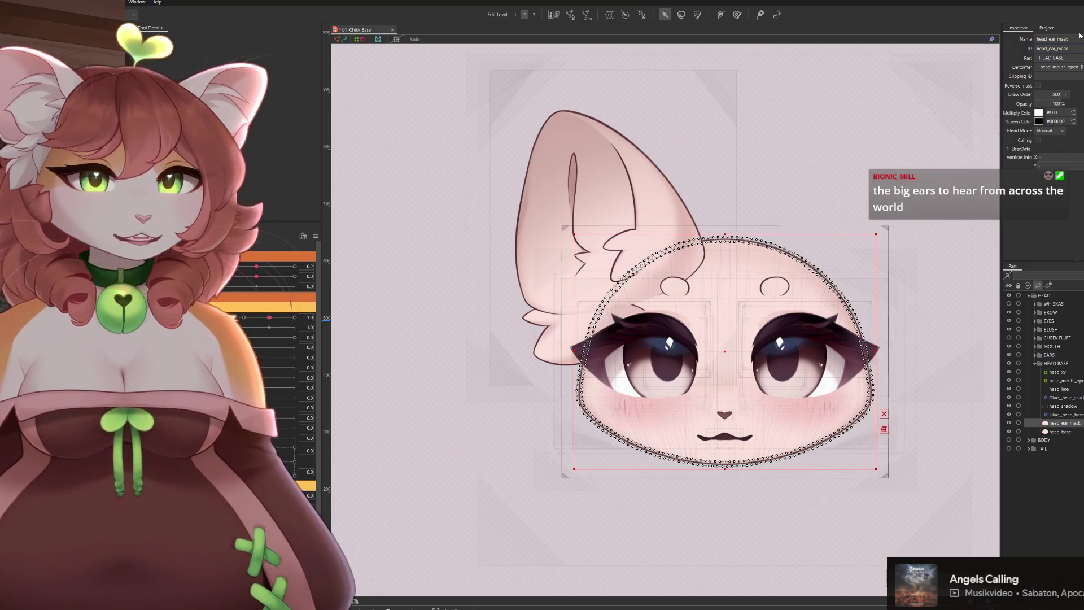
key(Return)
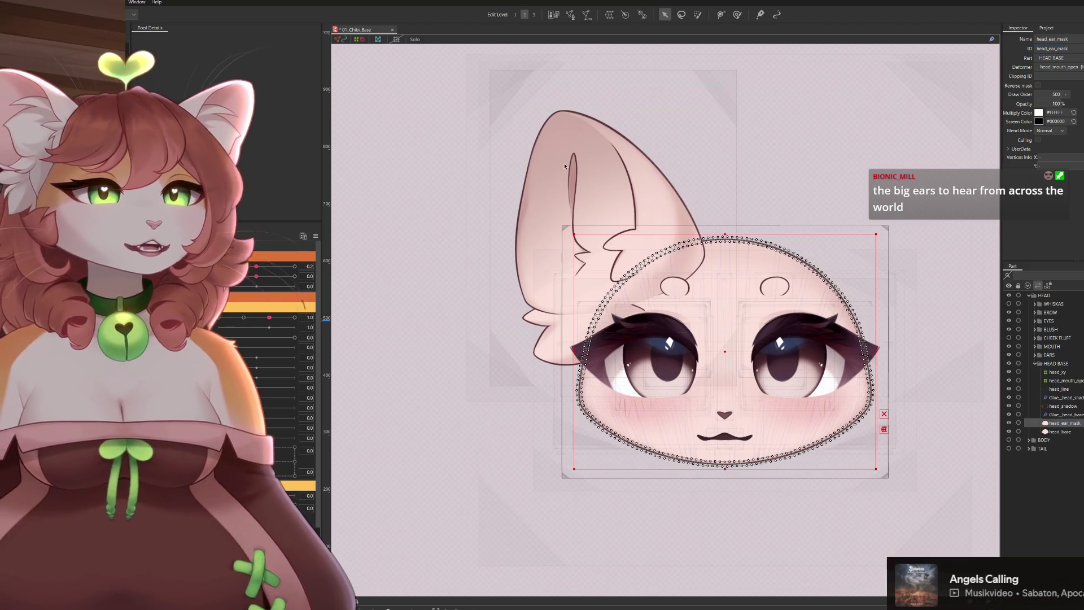
Select all left ear layers and set their Clipping ID to head_ear_mask
click(686, 238)
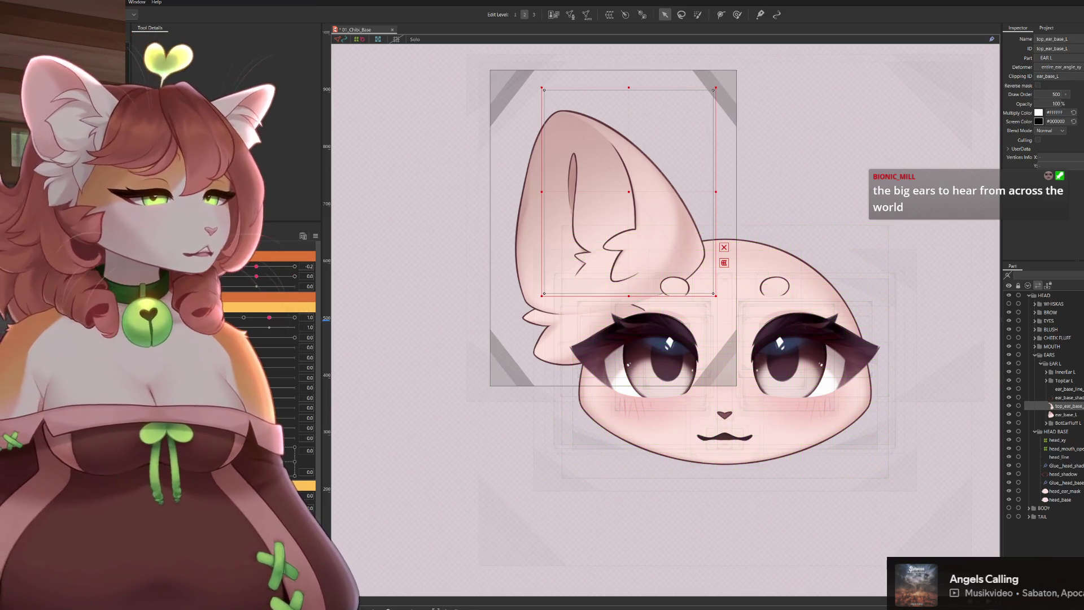
key(ctrl+a)
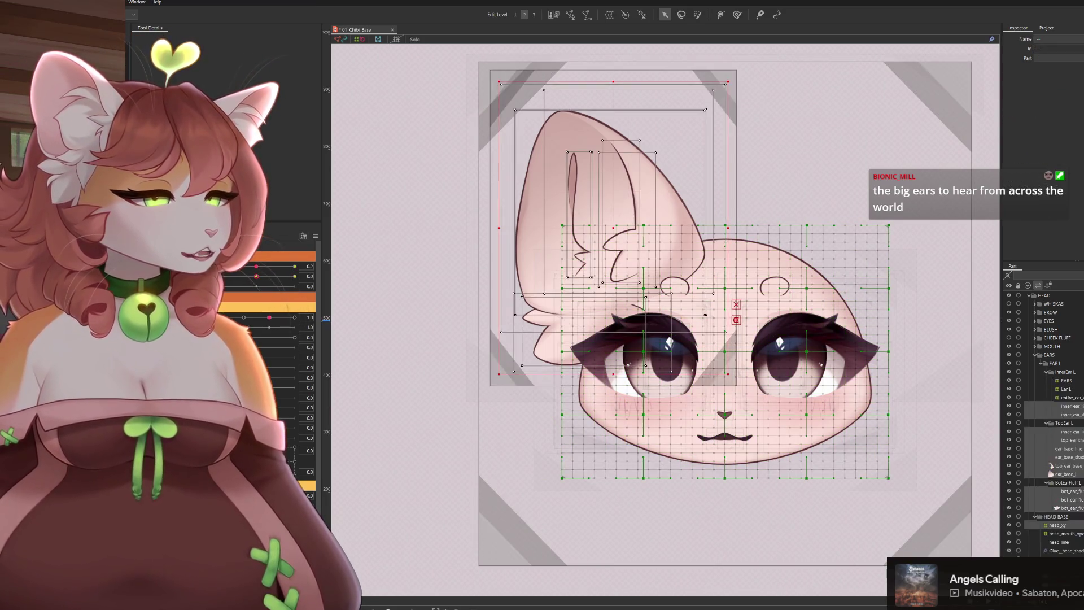
click(956, 122)
key(ctrl+z)
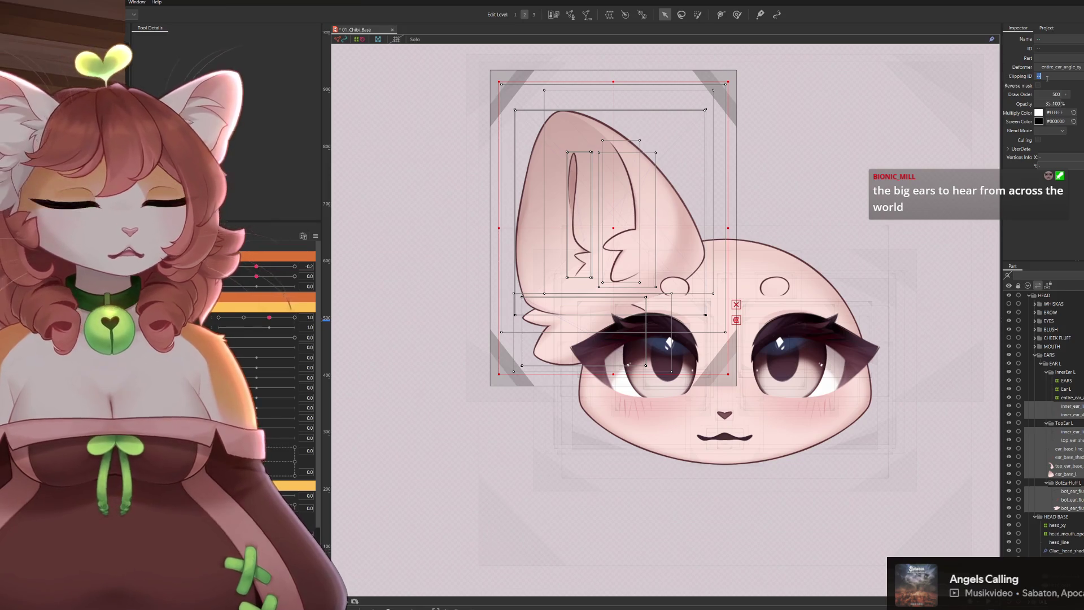
key(Return)
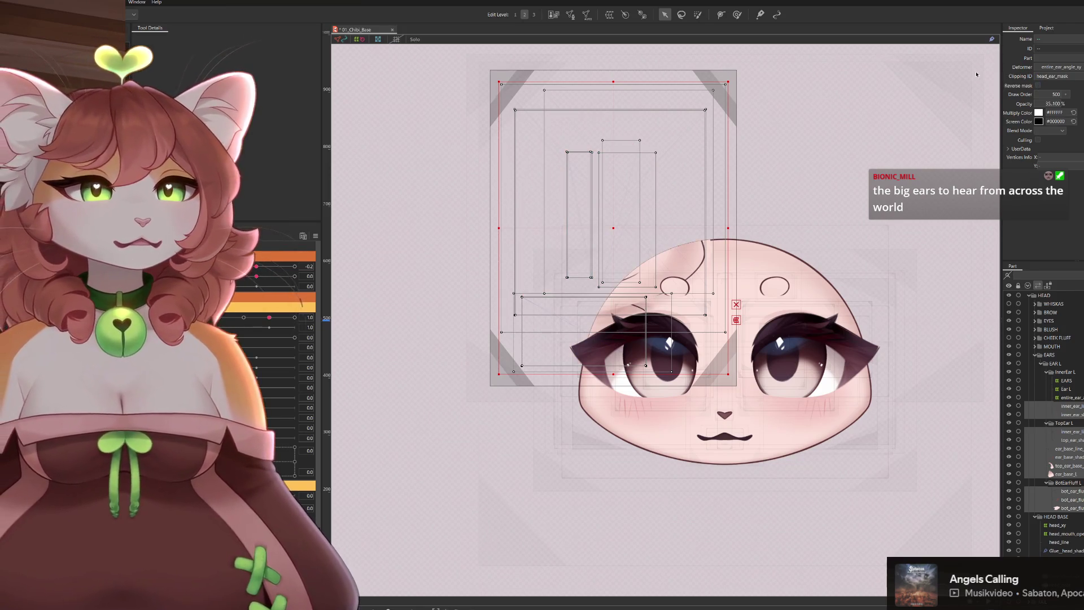
click(1035, 84)
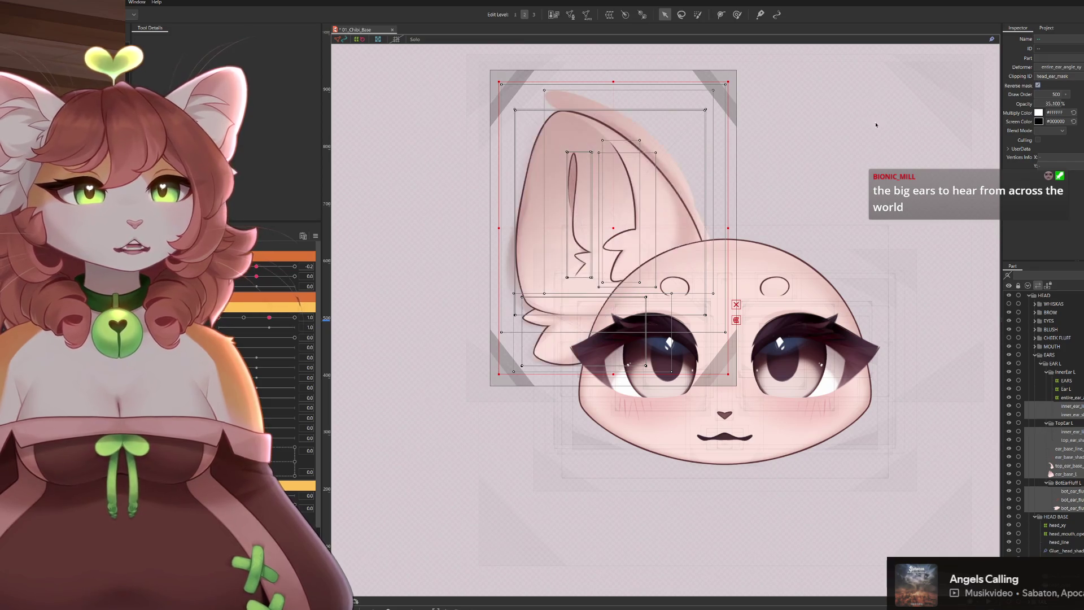
Toggle the mask inversion and ear art visibility to inspect the head_ear_mask clipping
click(1035, 84)
drag(645, 238, 740, 226)
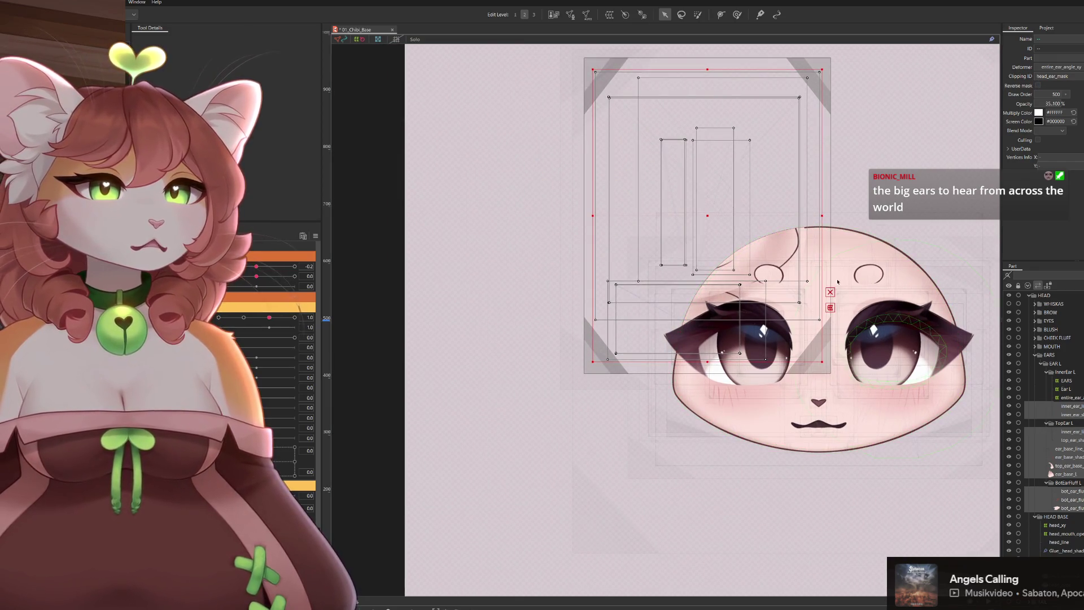
key(ctrl+z)
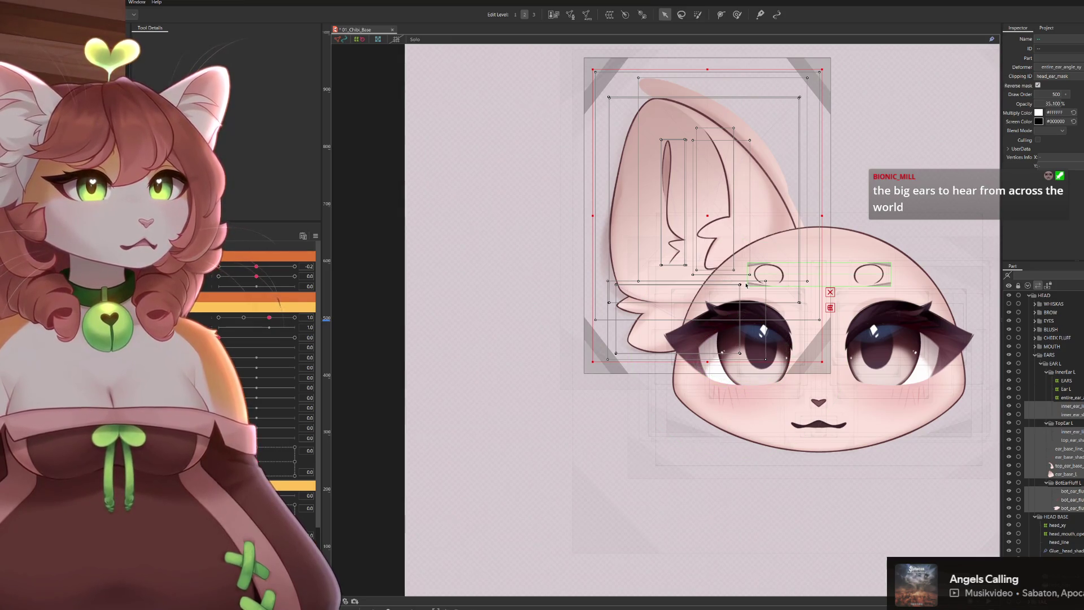
key(ctrl+h)
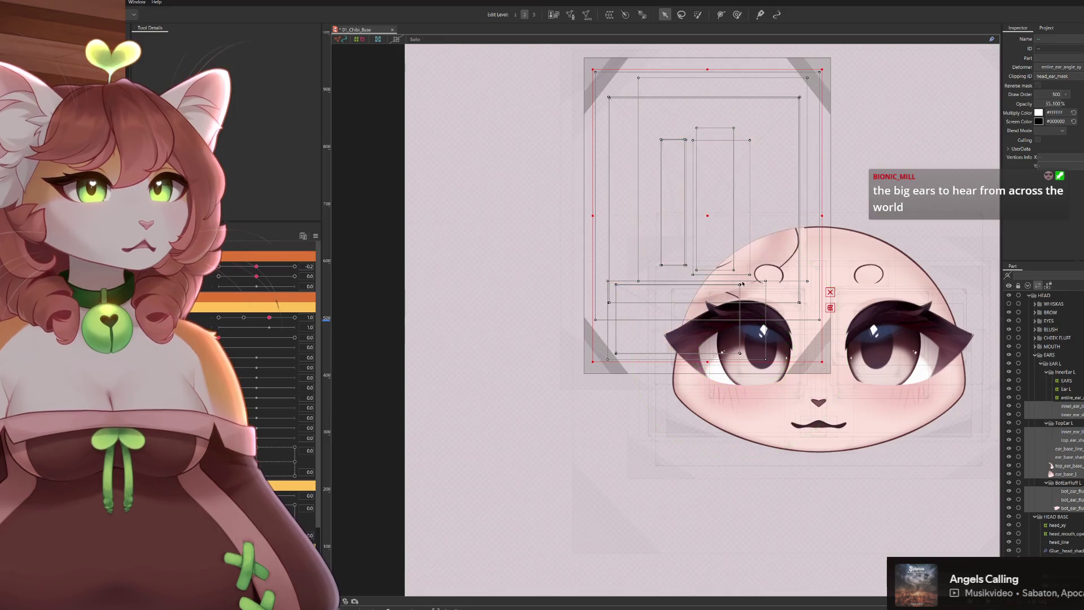
key(ctrl+h)
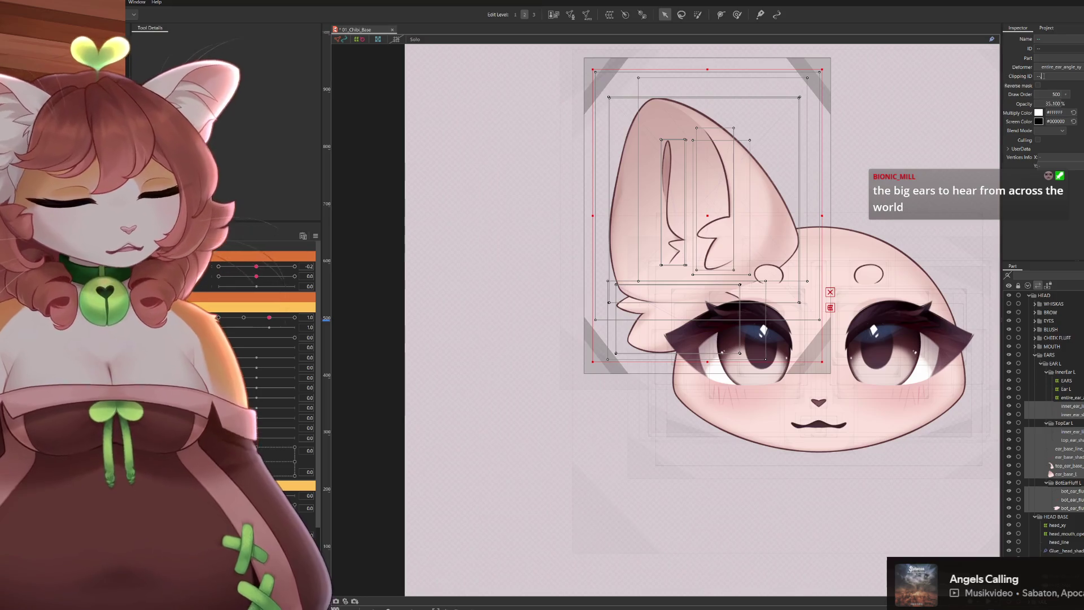
Reapply head_ear_mask clipping, recheck visibility, and select the ear_base_L mesh
text(head_ear_mask)
key(Return)
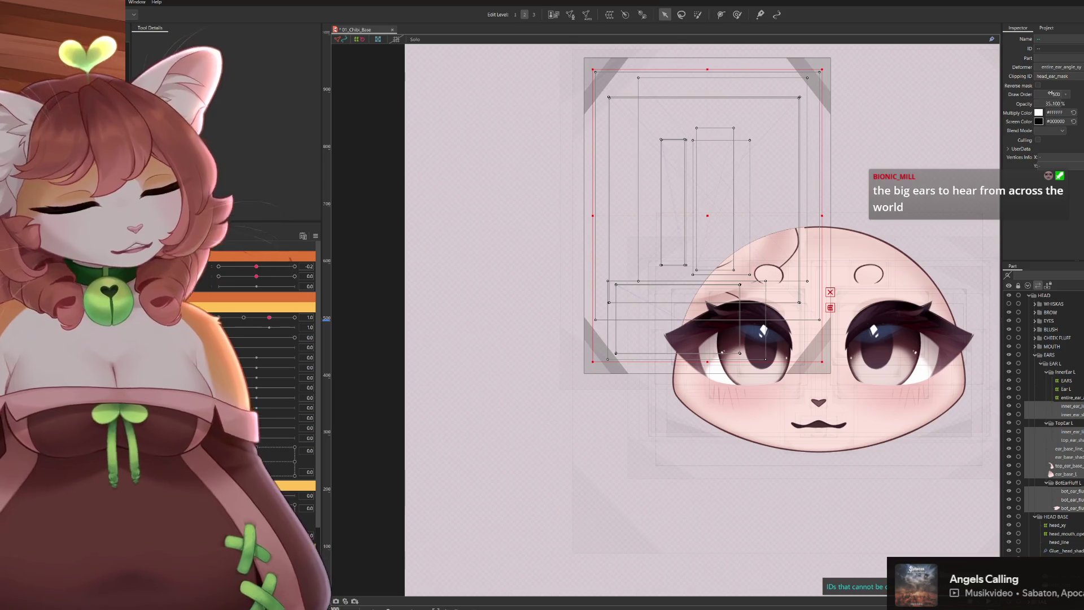
key(ctrl+h)
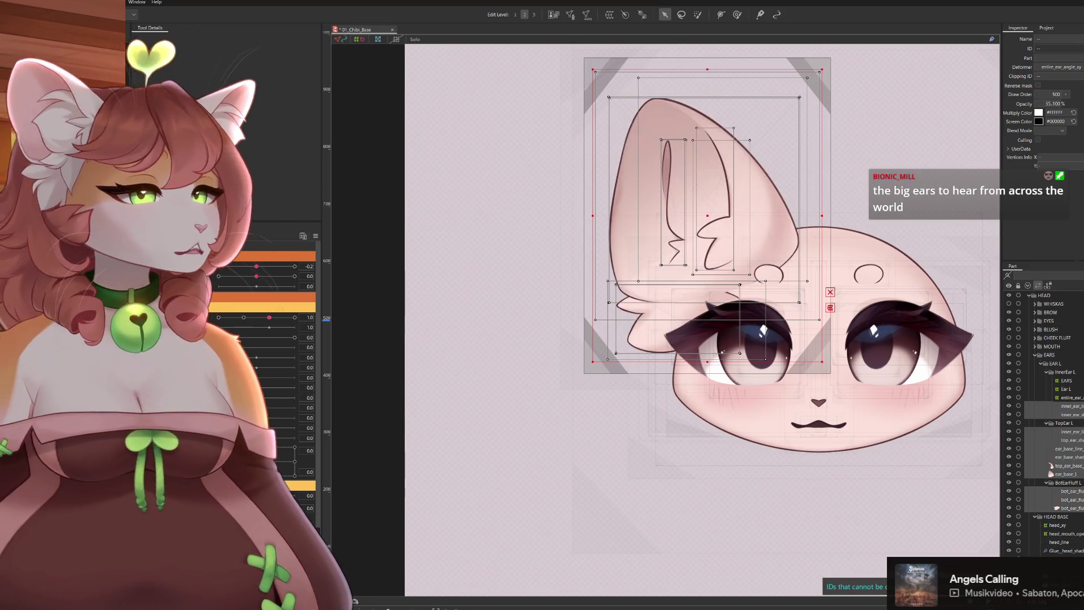
click(1065, 473)
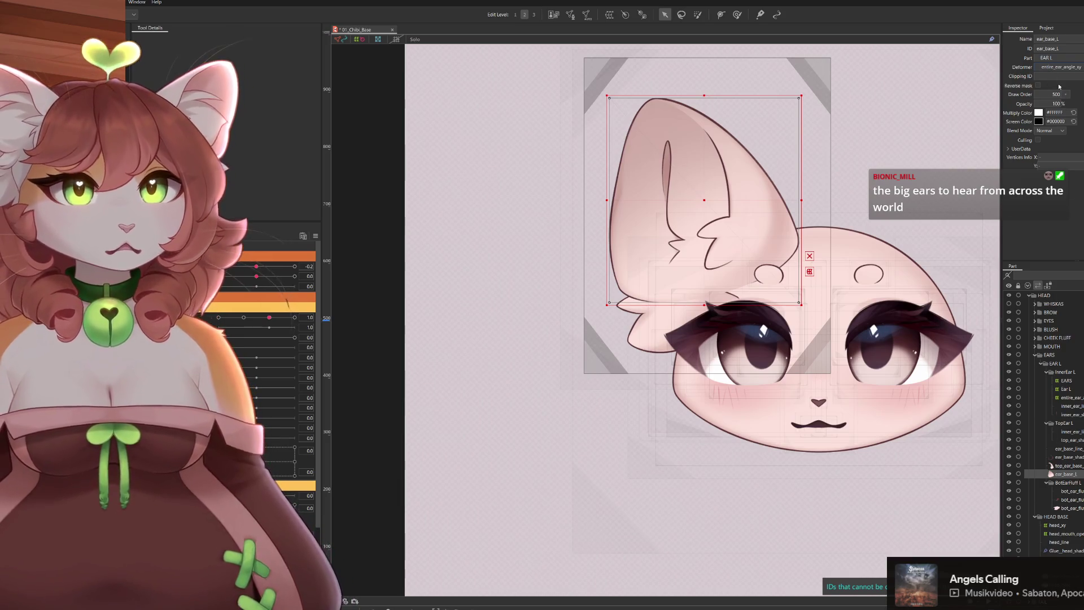
Clip ear_base_L to head_ear_mask with Reverse mask on, then add head_ear_mask to ear_base_line_L's clipping
key(ctrl+v)
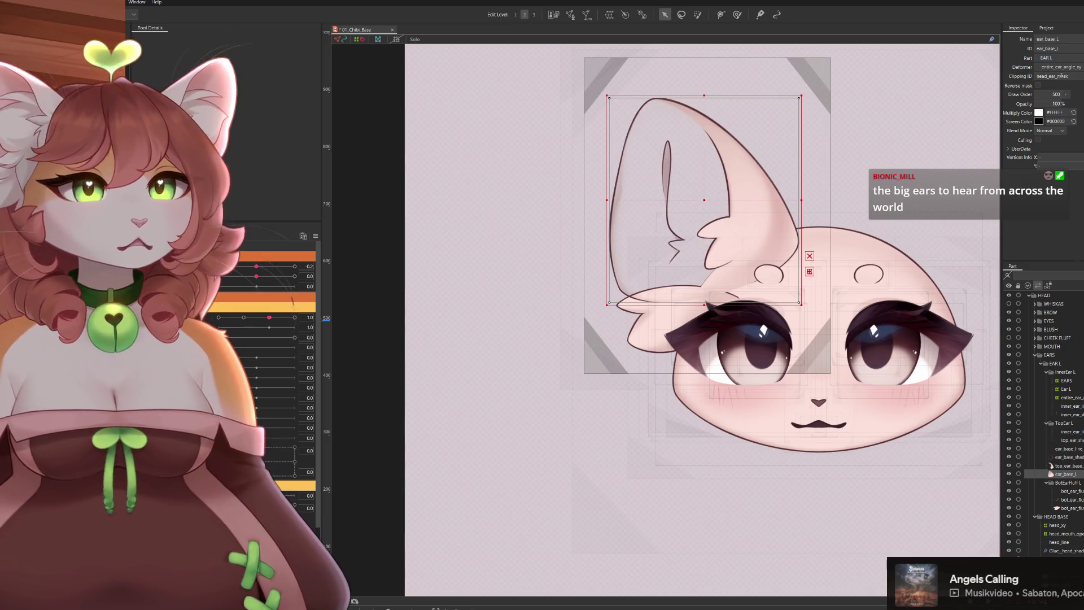
click(1038, 85)
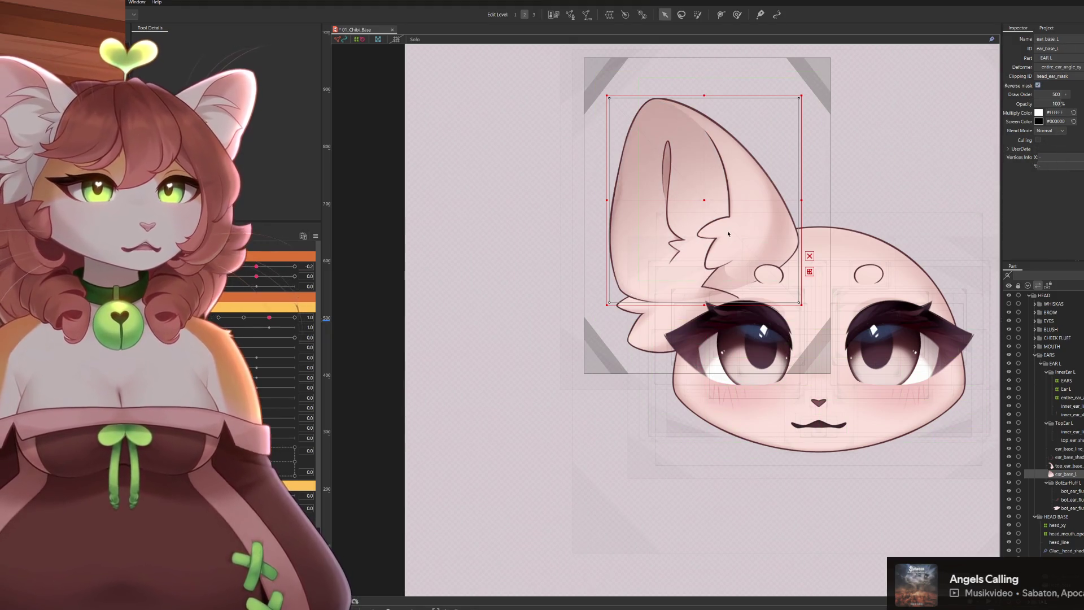
click(1065, 465)
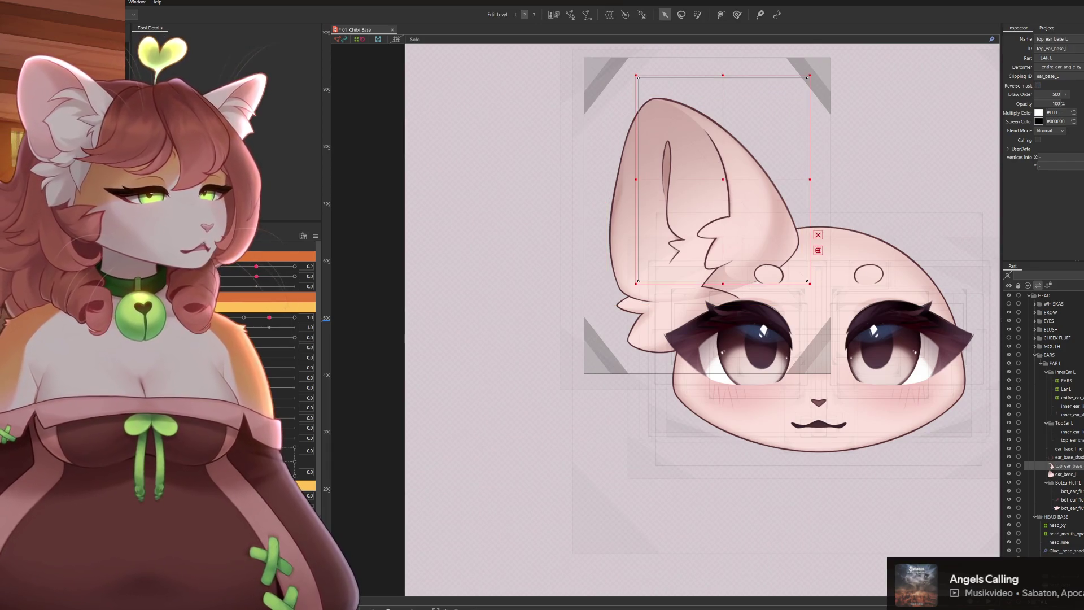
click(1062, 466)
click(1061, 456)
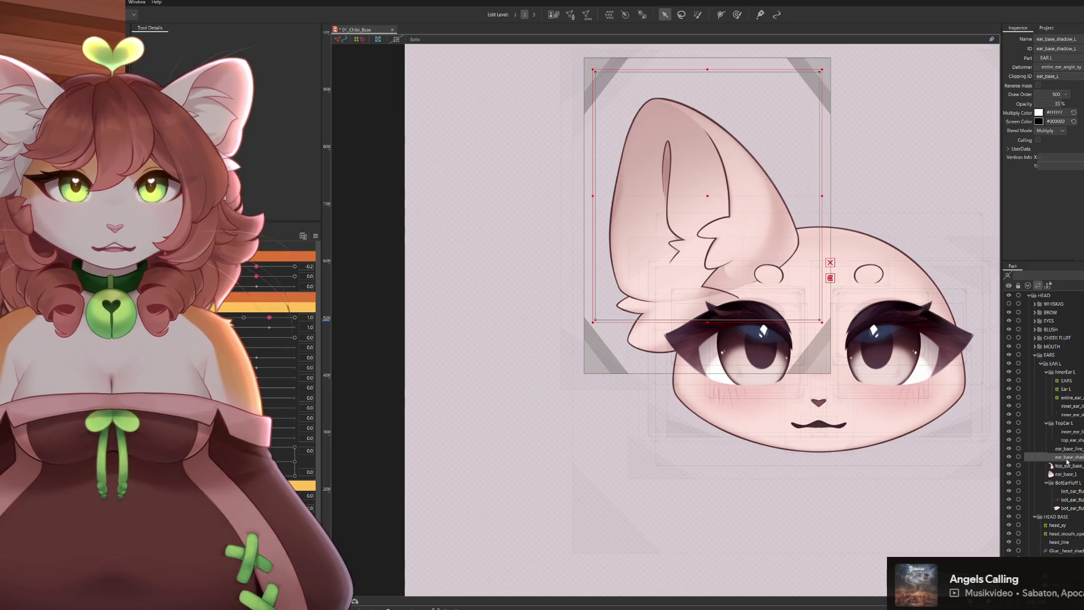
click(1065, 450)
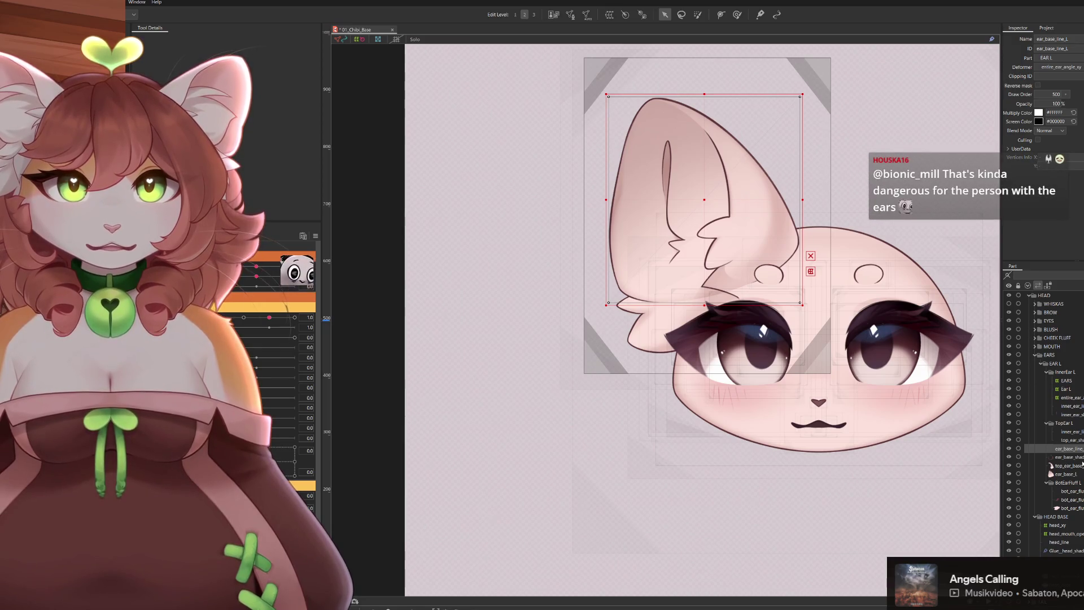
click(1061, 76)
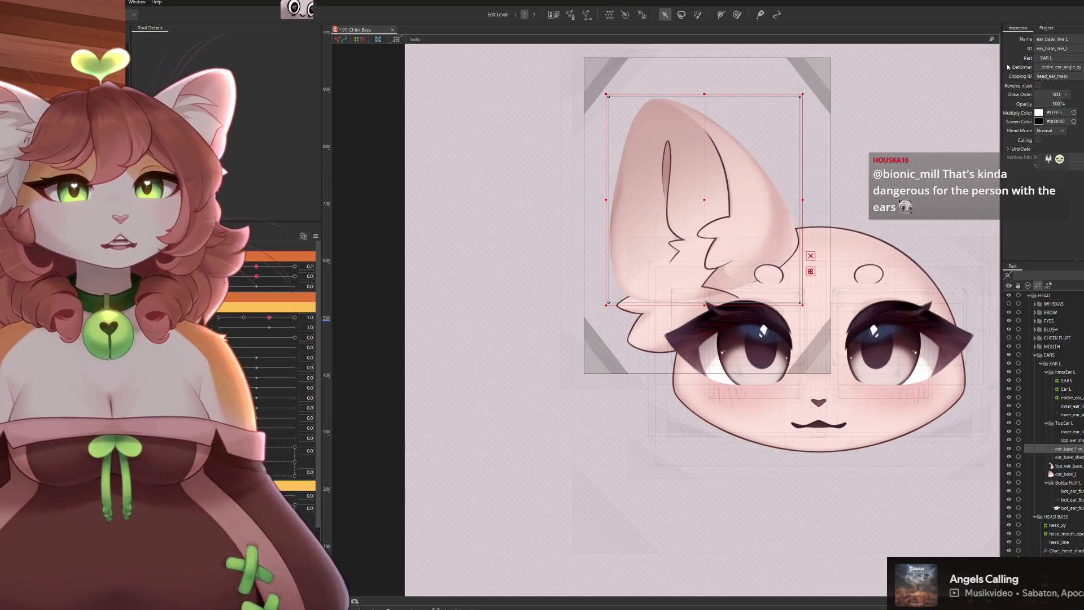
scroll(742, 230, up, 2)
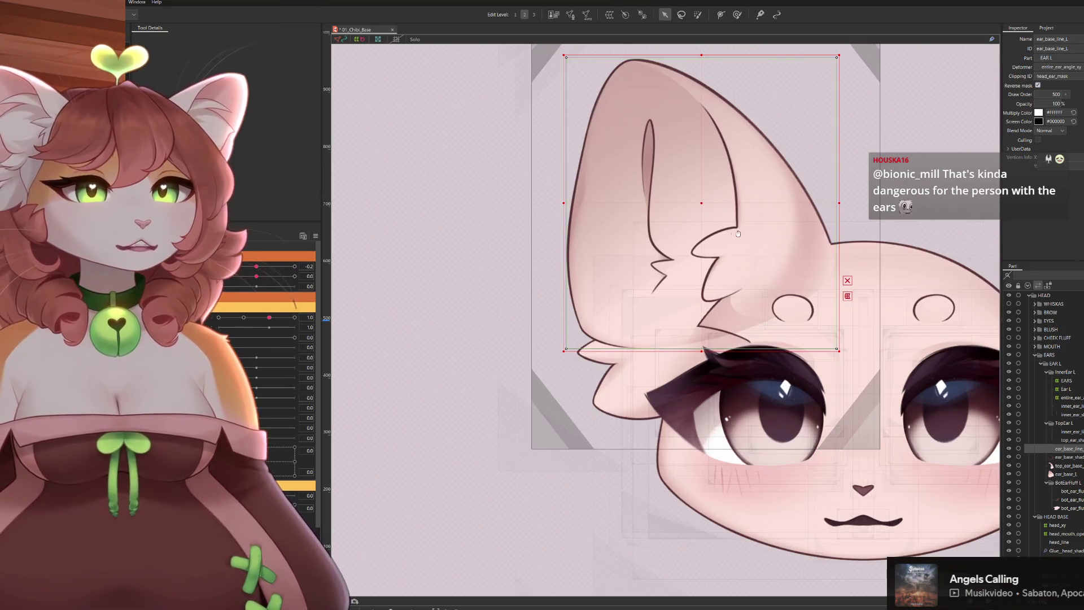
Add head_ear_mask to the clipping of ear_base_shadow_L and top_ear_base_L
drag(742, 230, 713, 245)
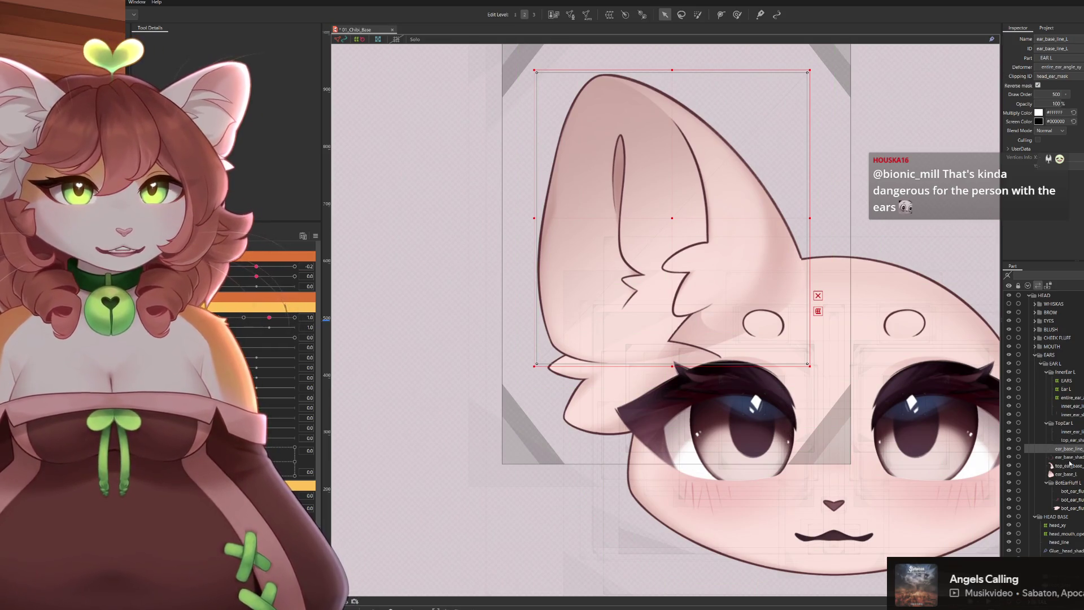
click(1069, 456)
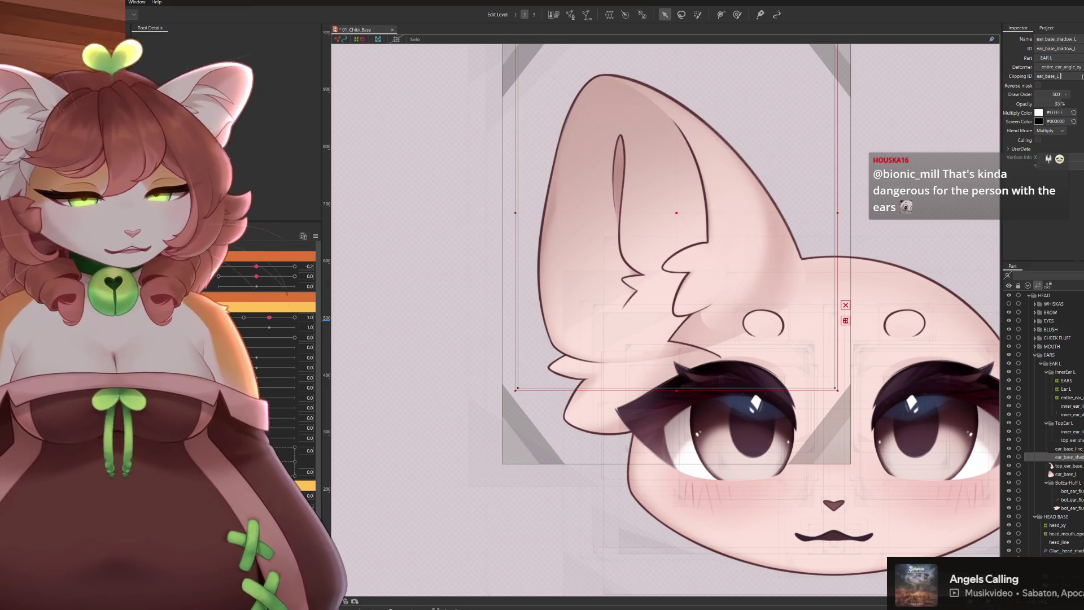
key(ctrl+v)
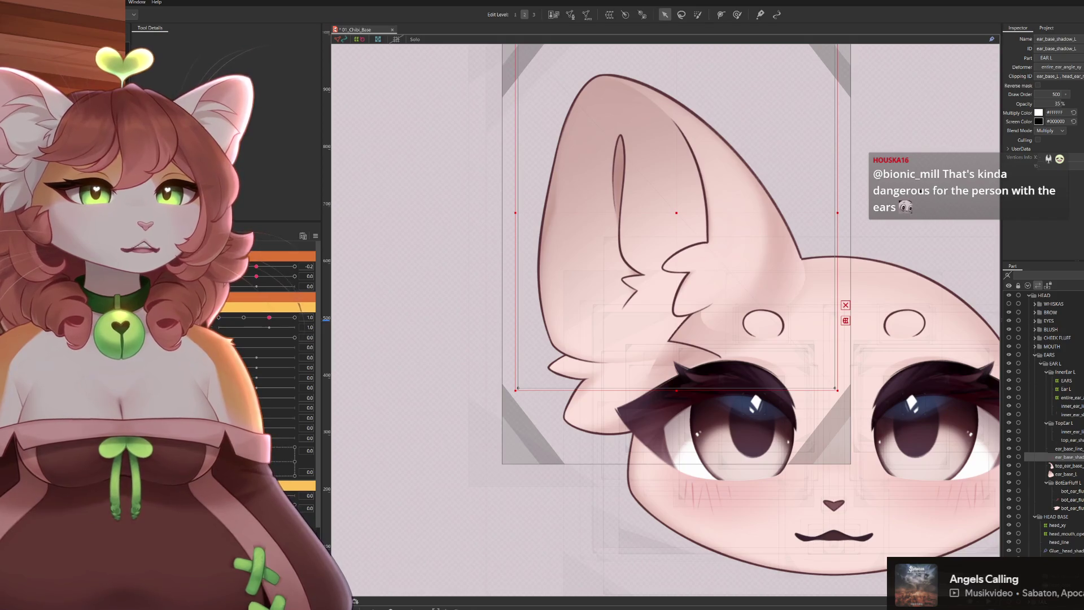
click(1071, 465)
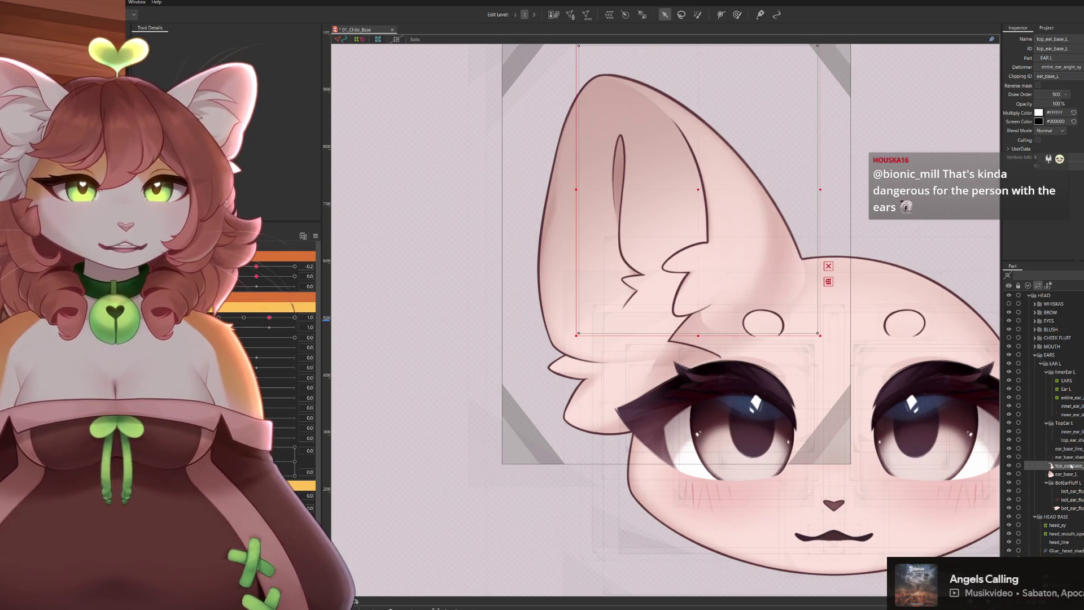
click(1050, 76)
key(ctrl+v)
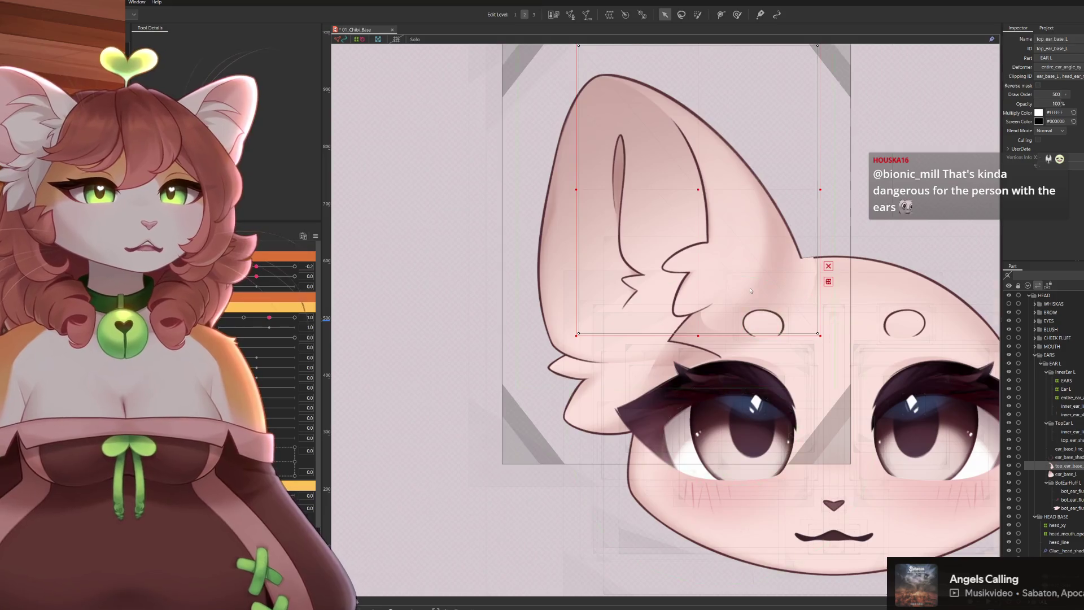
scroll(748, 285, up, 3)
scroll(791, 251, down, 2)
scroll(791, 246, down, 2)
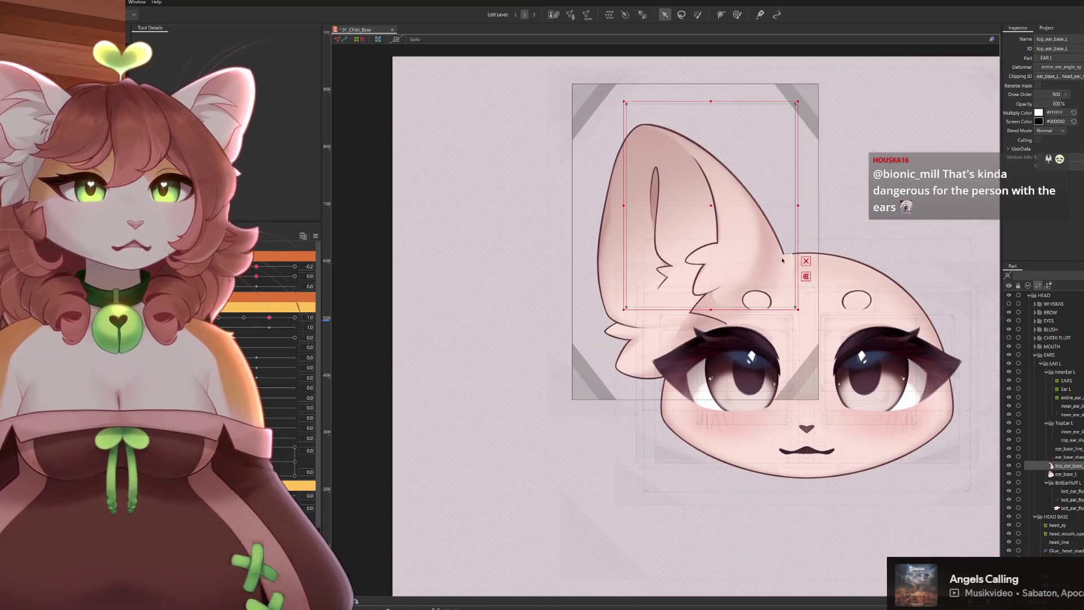
scroll(794, 218, up, 1)
Recenter the ear and move the selection to the bot_ear_fluff_line layer
drag(795, 217, 731, 236)
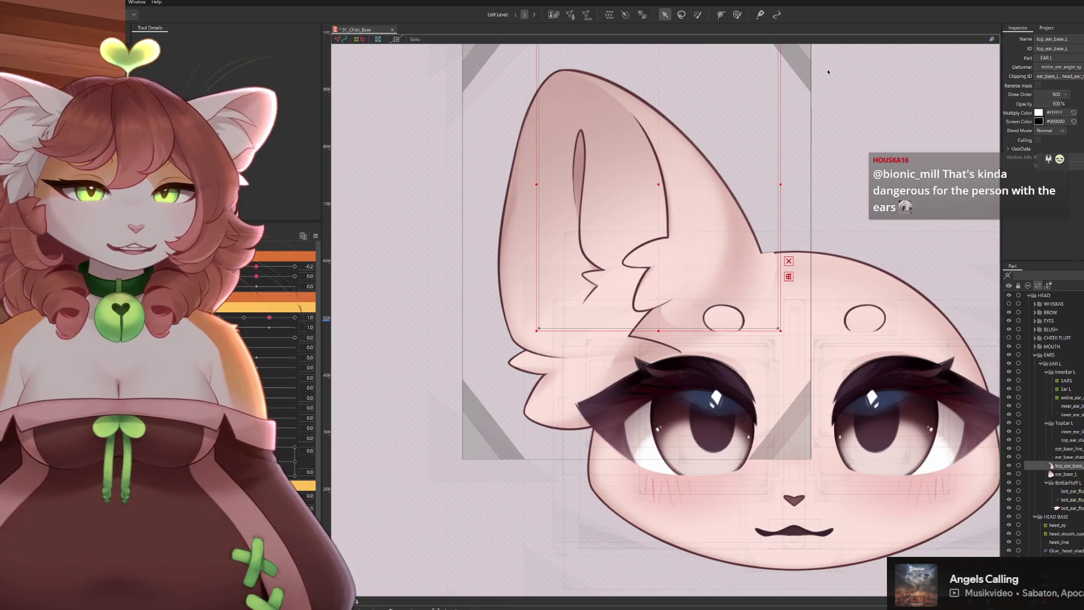
click(1065, 448)
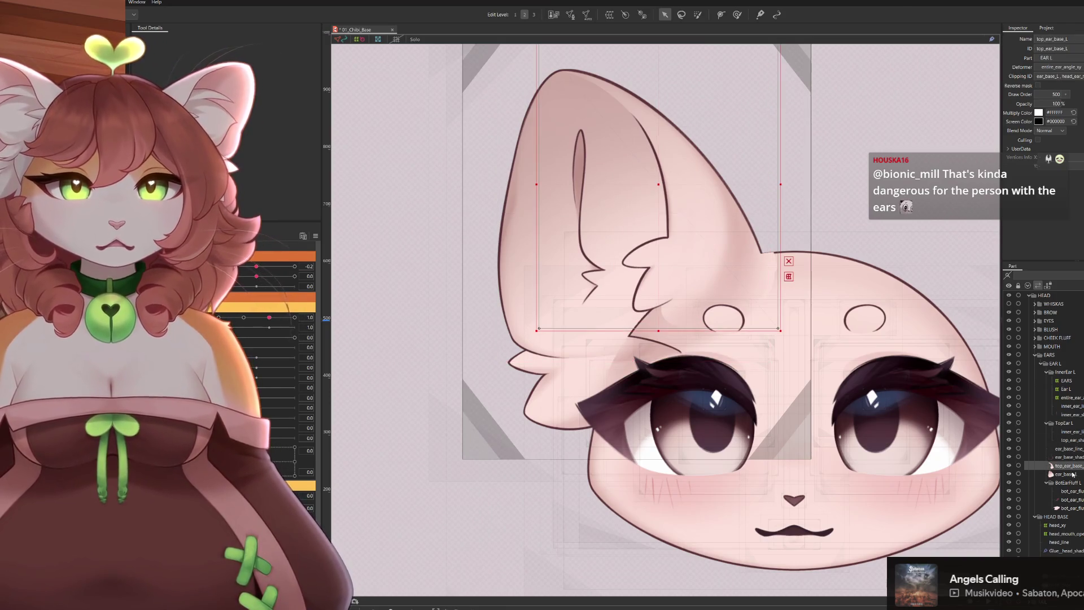
click(1070, 491)
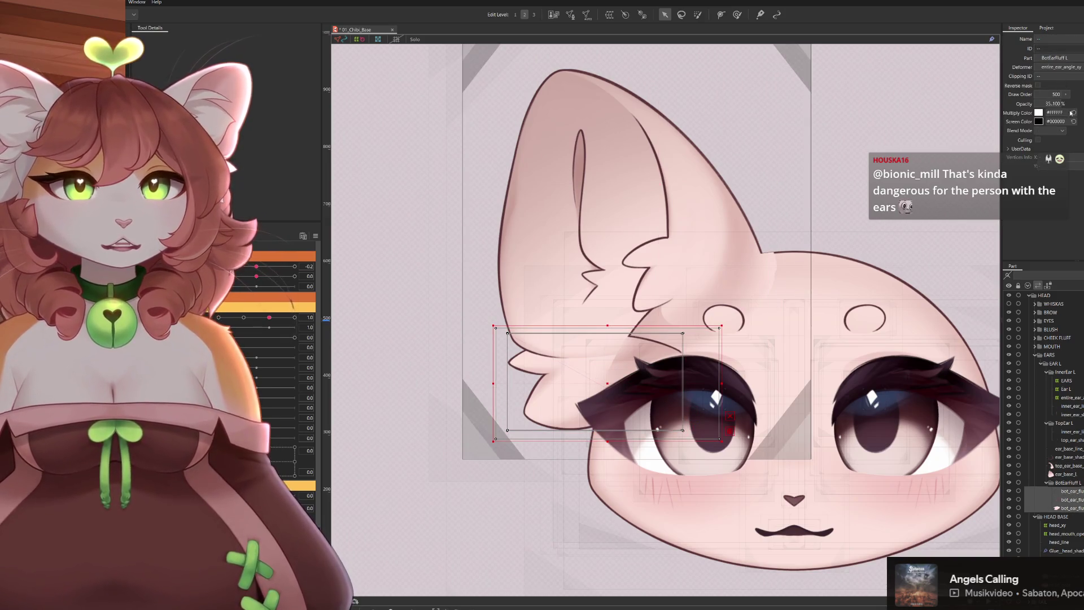
Select the lower ear fluff layers of BotEarFluff L together
click(1071, 492)
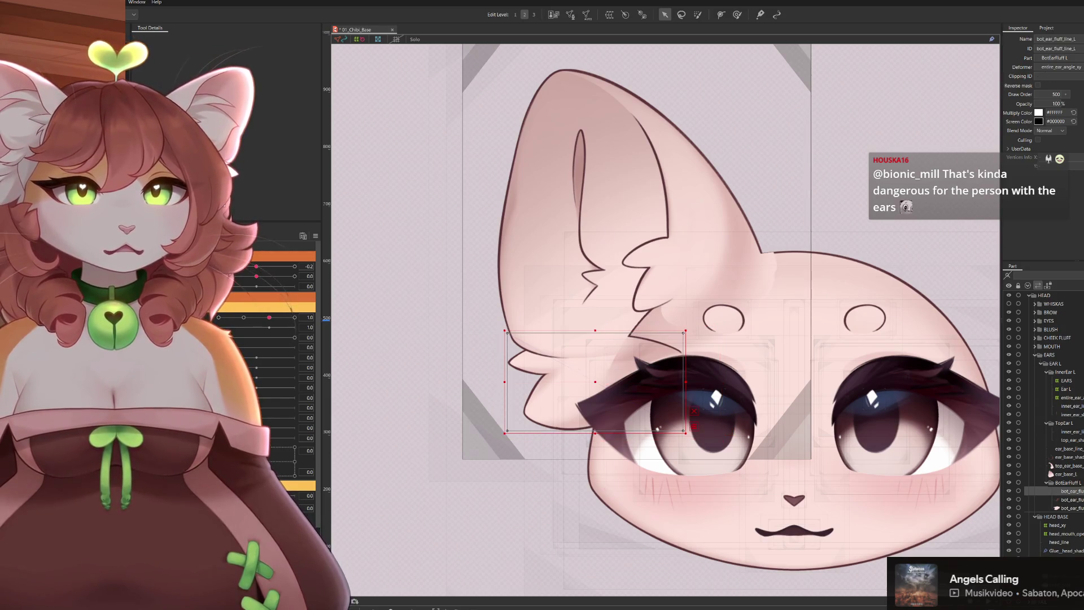
click(1077, 508)
click(1075, 506)
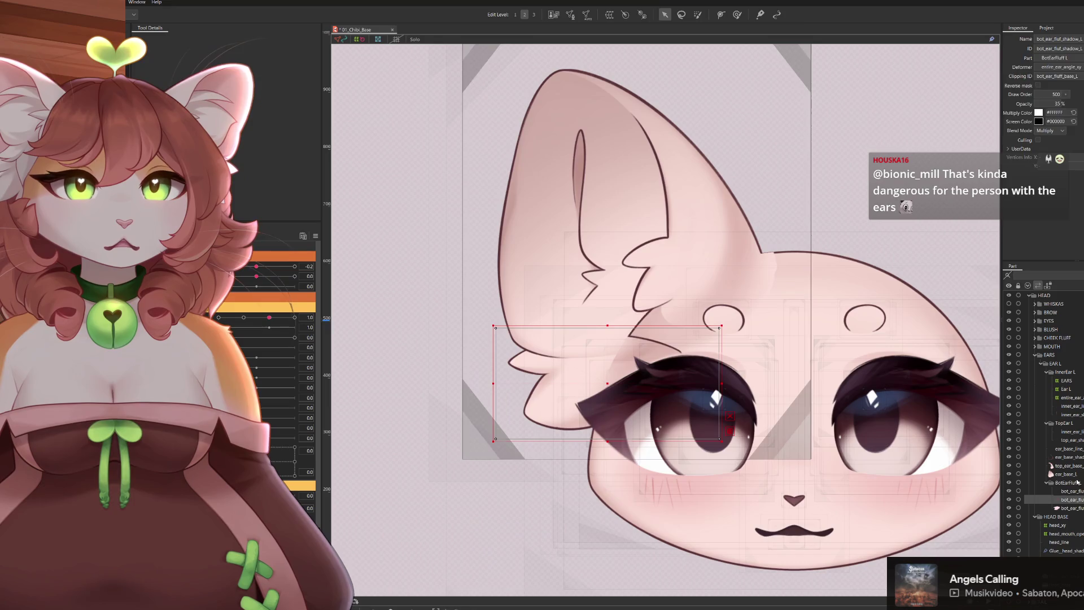
click(1073, 517)
click(1074, 508)
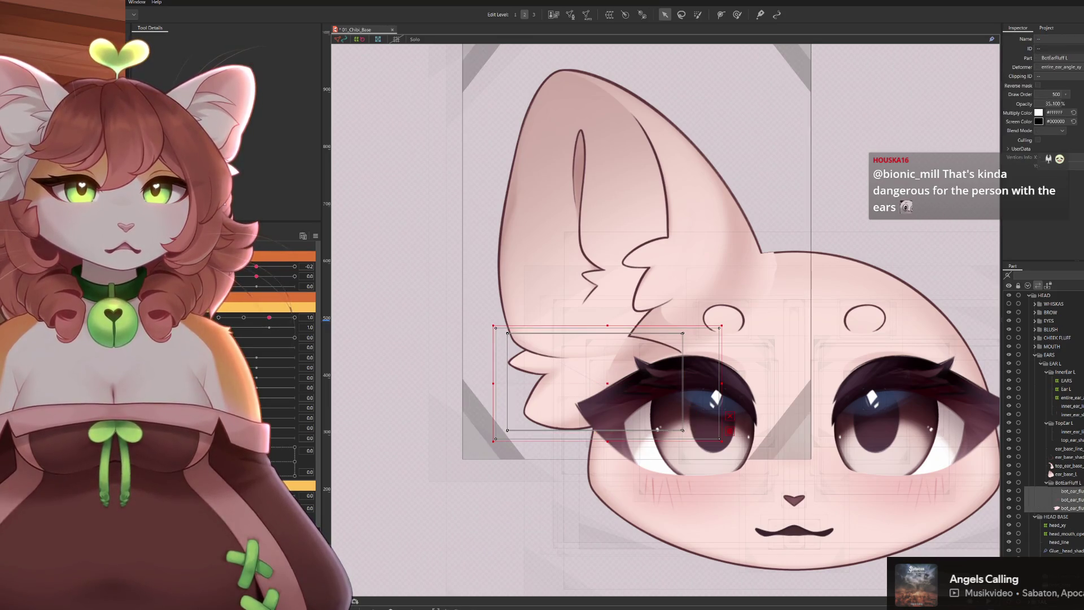
Clip the fluff layers to head_ear_mask with Reverse mask so the fluff stays visible
text(head_ear_mask)
key(Return)
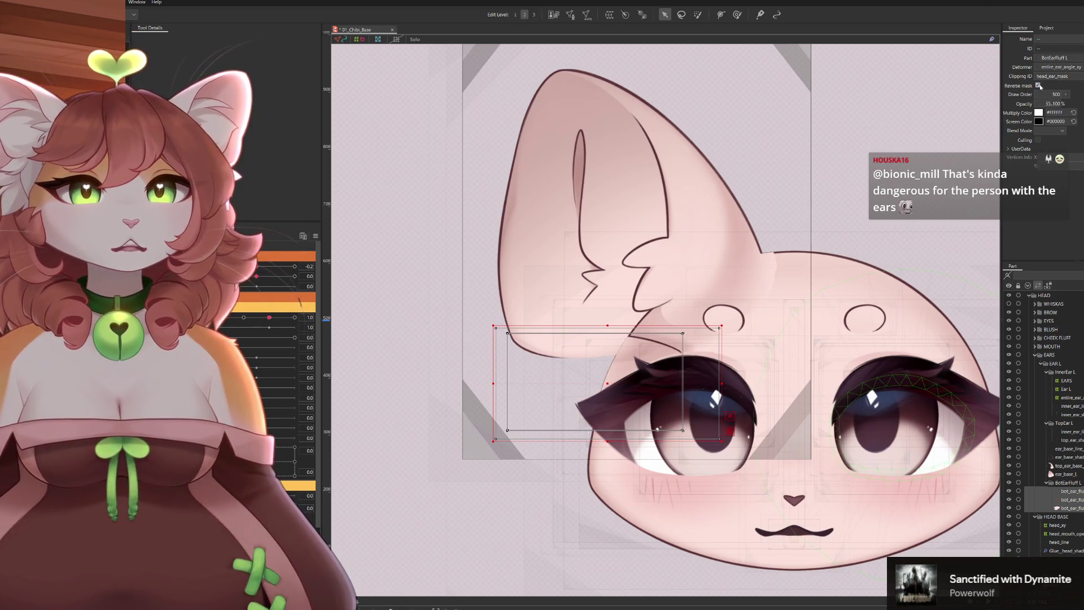
click(1038, 86)
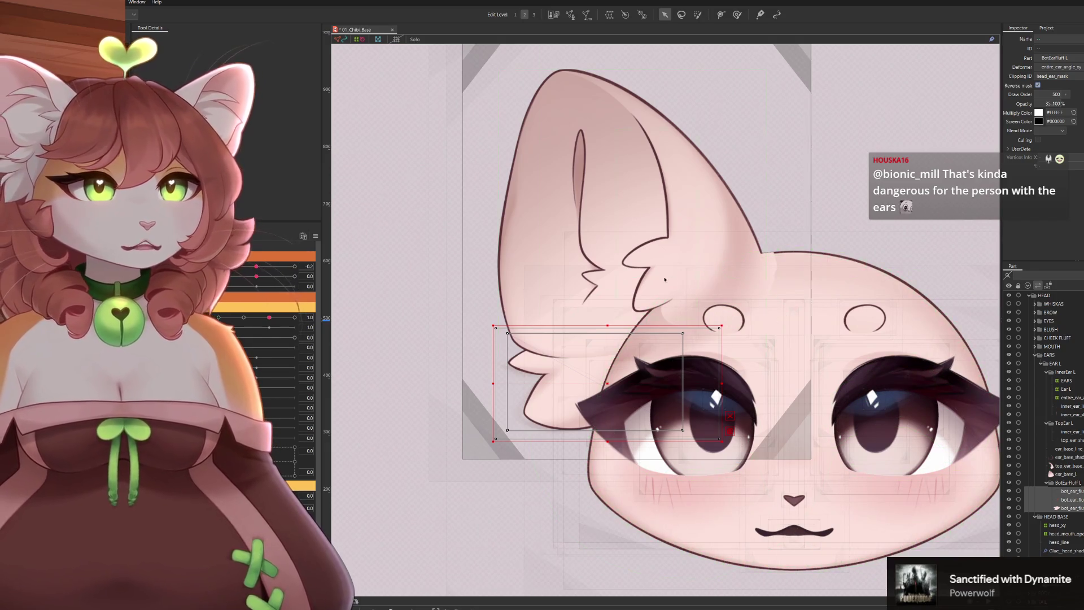
scroll(659, 278, up, 1)
scroll(659, 278, up, 1)
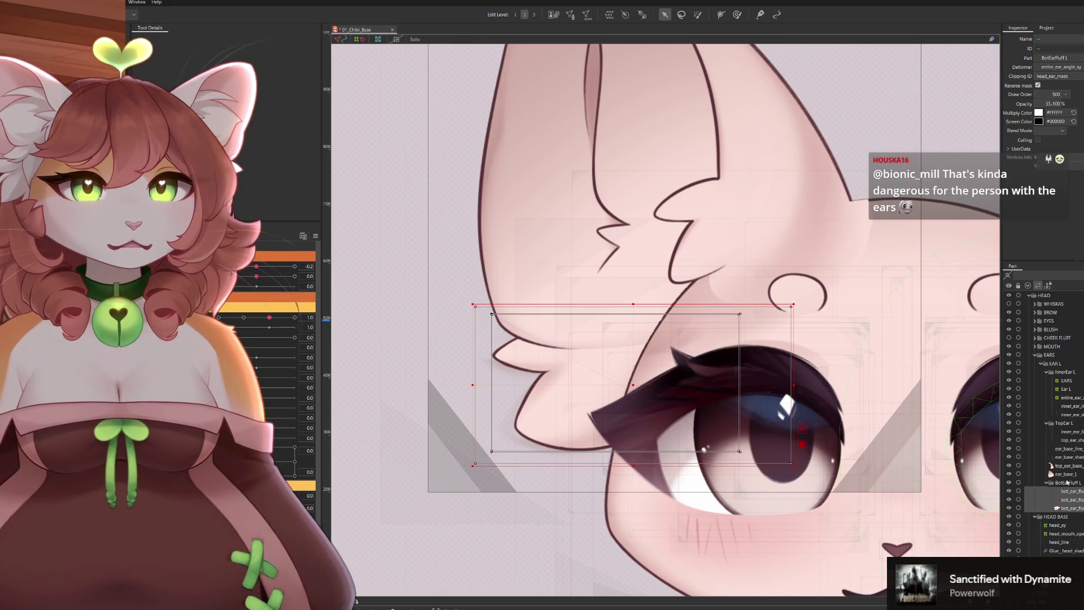
click(810, 245)
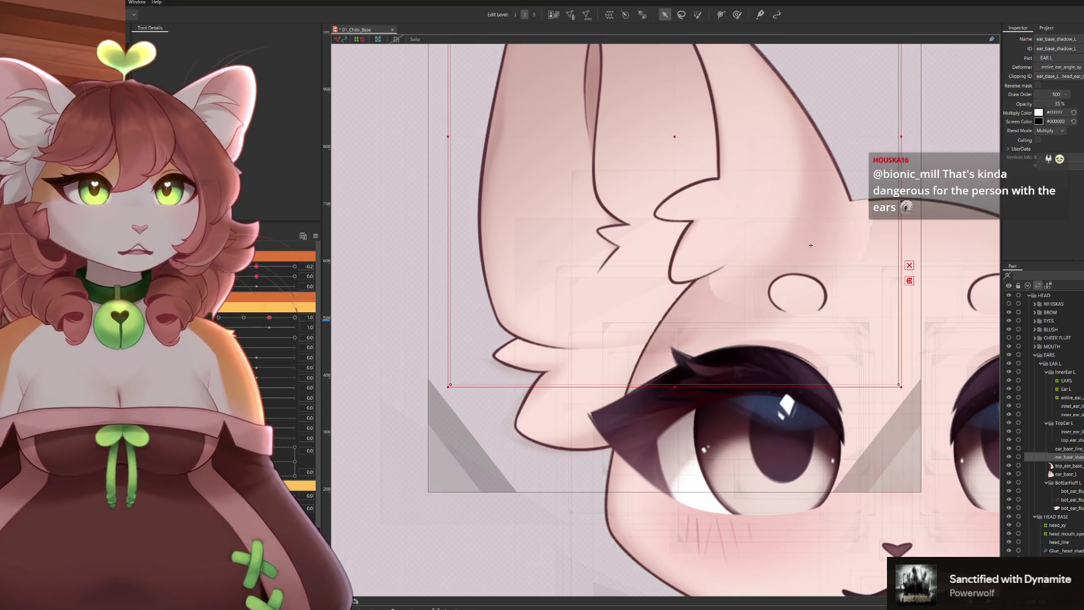
Toggle Reverse mask on top_ear_base_L to check how it is masked
click(845, 288)
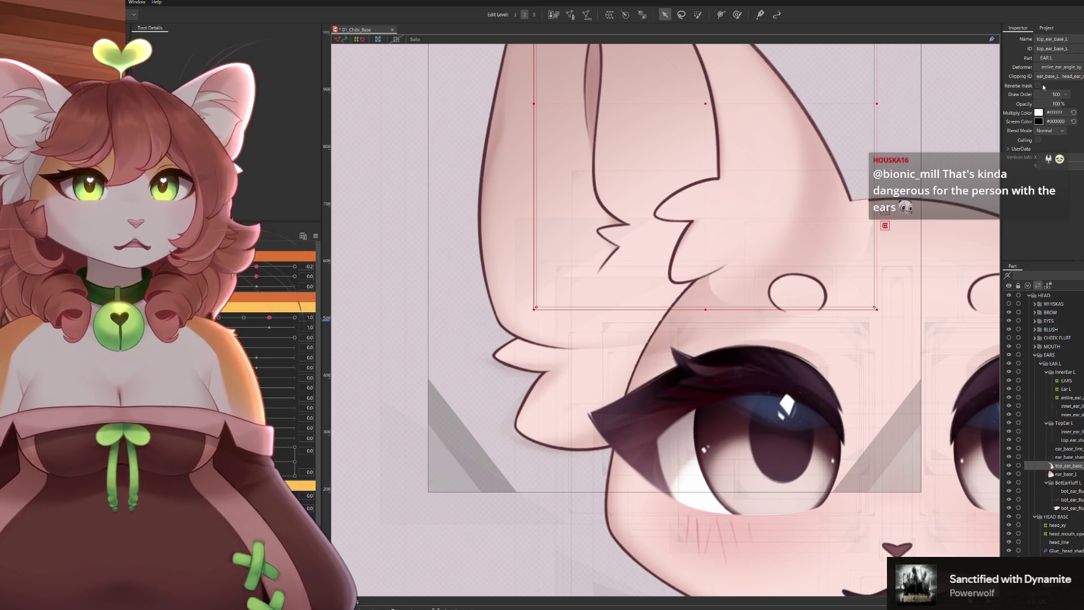
click(1037, 85)
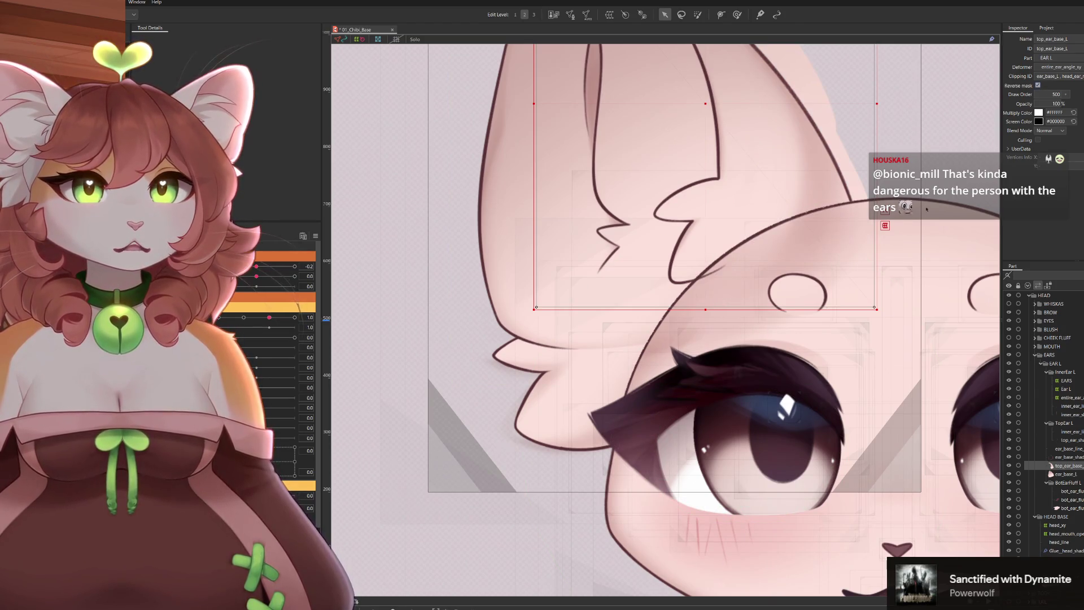
scroll(979, 154, down, 2)
scroll(976, 145, down, 2)
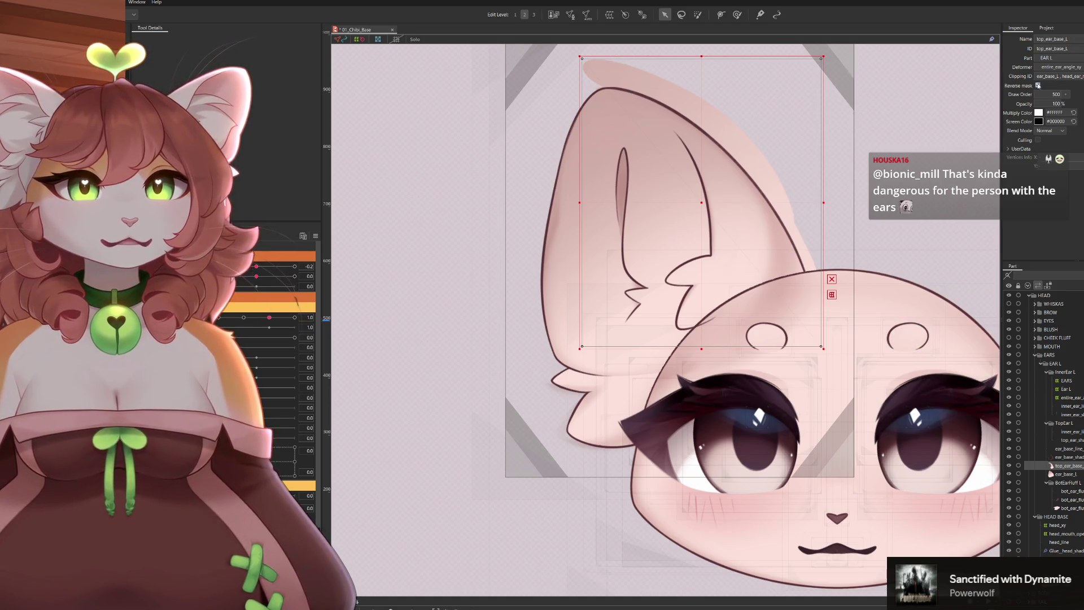
click(1038, 86)
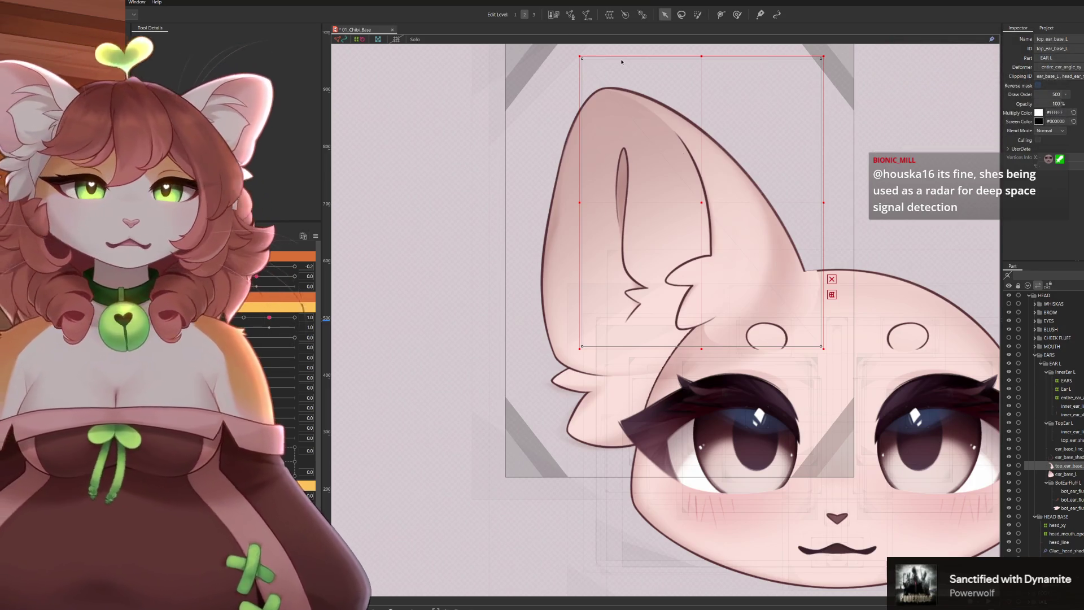
scroll(762, 303, up, 3)
scroll(699, 373, down, 5)
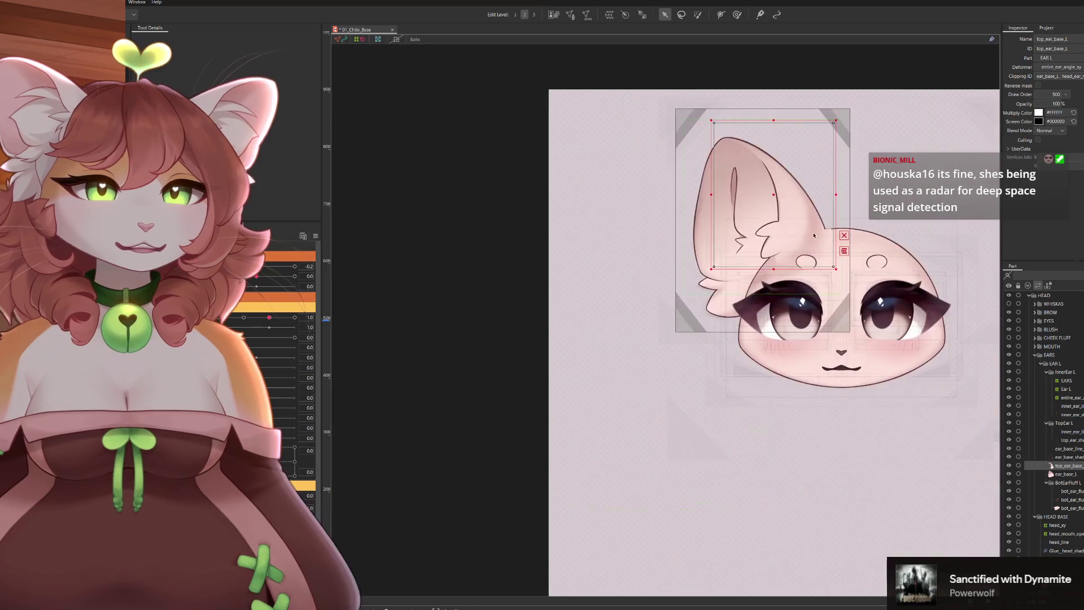
scroll(698, 373, down, 1)
scroll(698, 305, up, 3)
scroll(697, 305, up, 1)
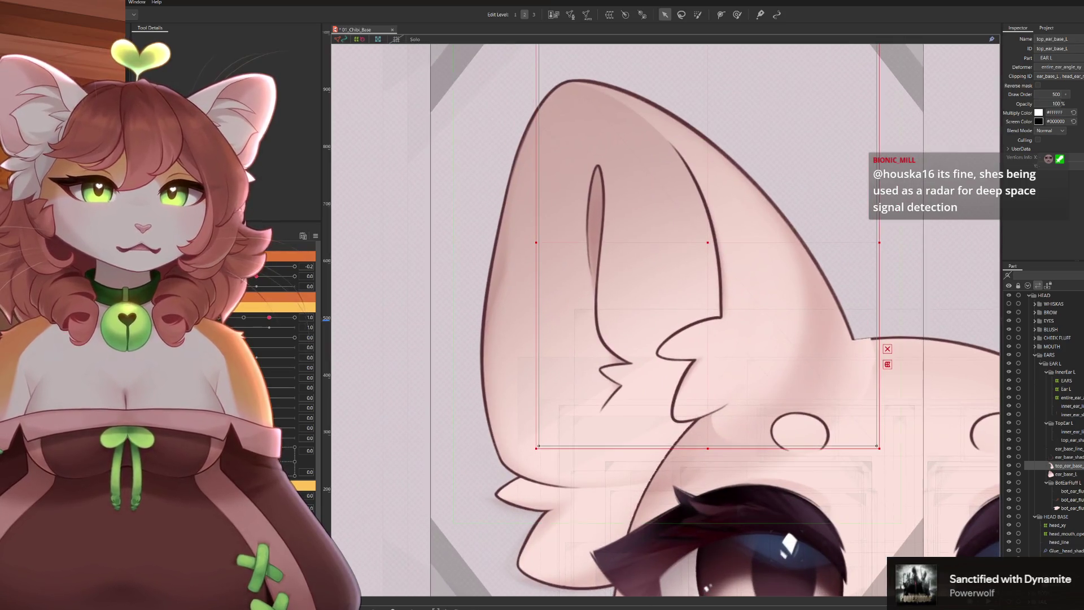
Delete the head mask ID from top_ear_base_L's clipping so it clips only to the ear base
click(1068, 456)
scroll(478, 330, up, 3)
scroll(833, 347, down, 3)
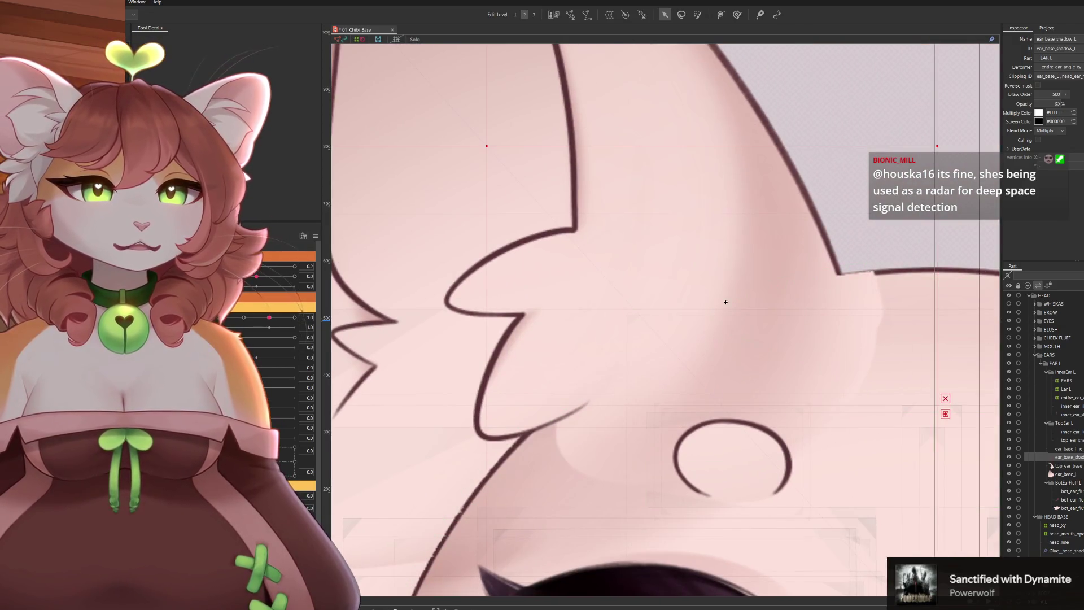
scroll(719, 383, down, 6)
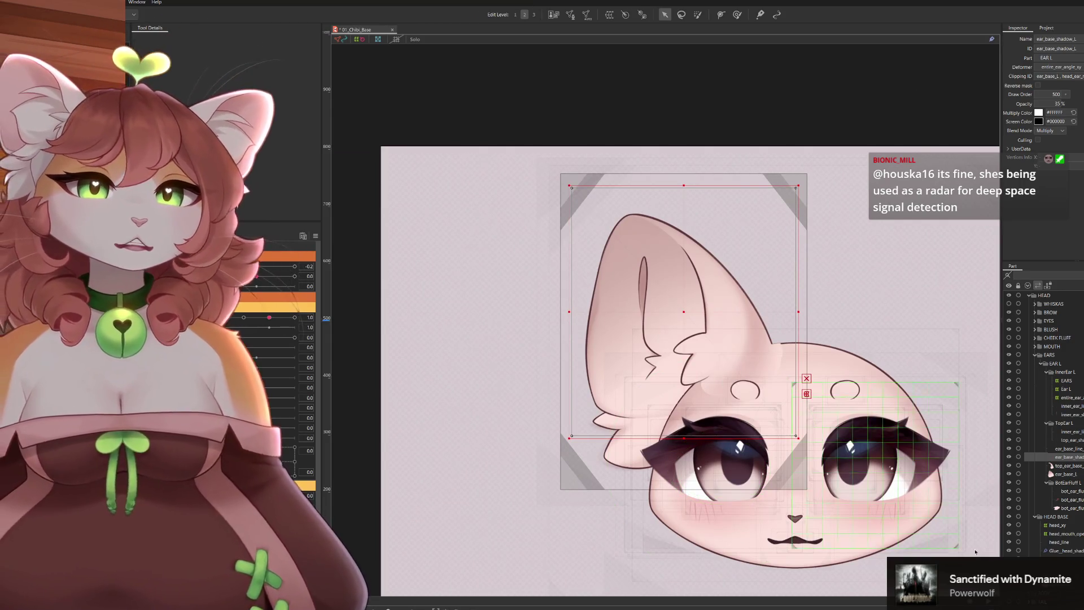
click(1060, 466)
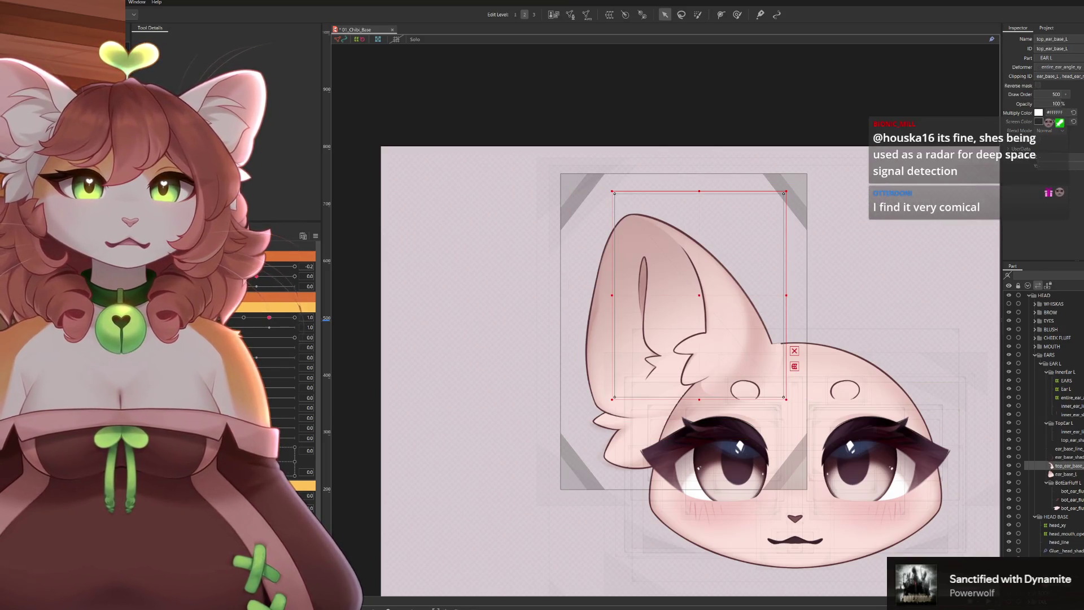
key(BackSpace)
key(BackSpace)
key(BackSpace)
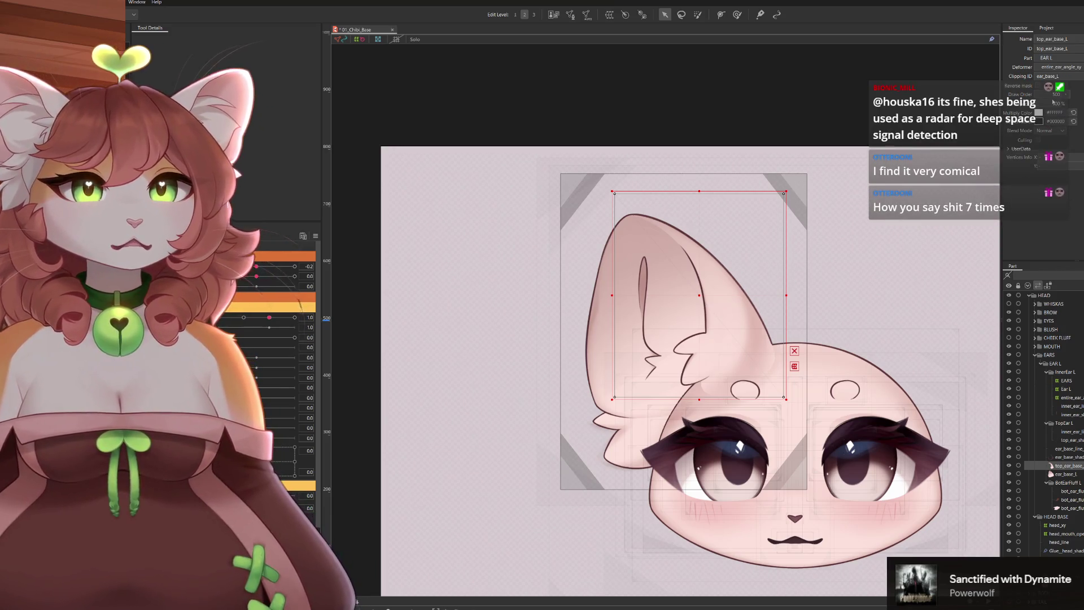
scroll(728, 418, up, 1)
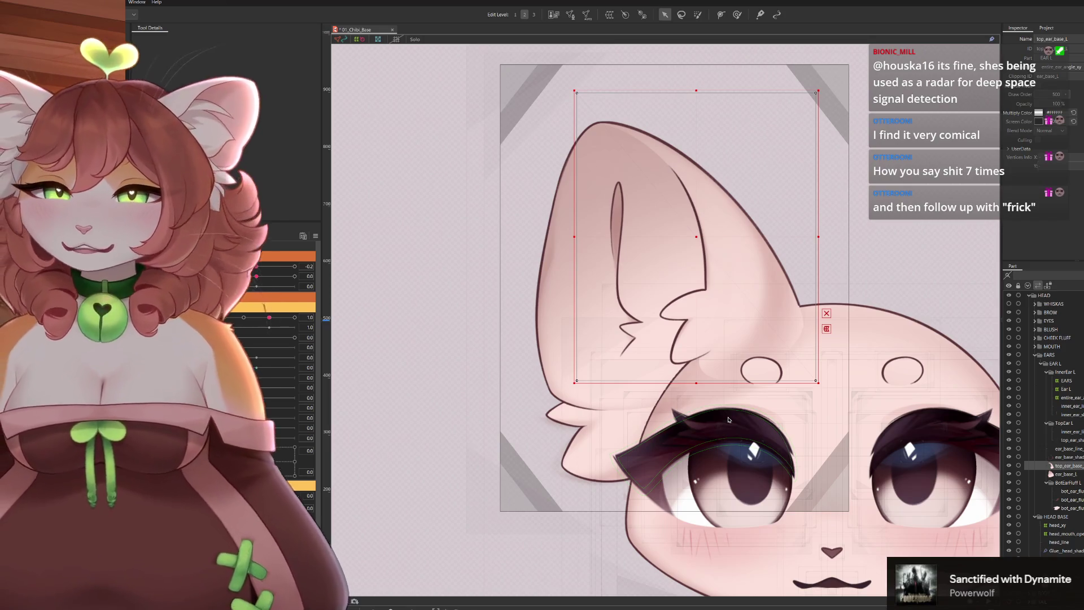
scroll(527, 284, down, 2)
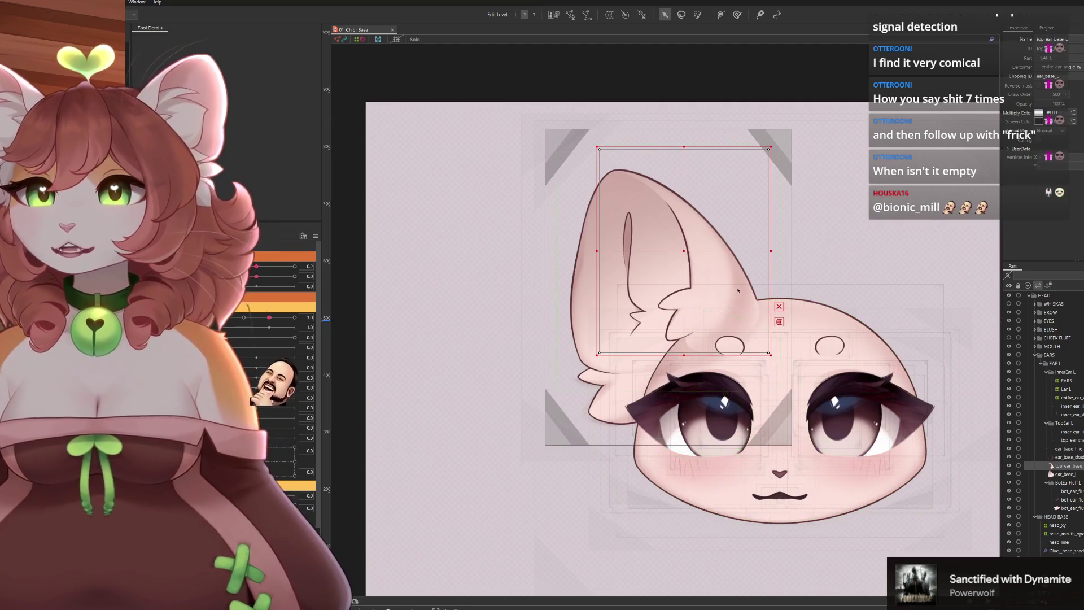
scroll(576, 362, down, 2)
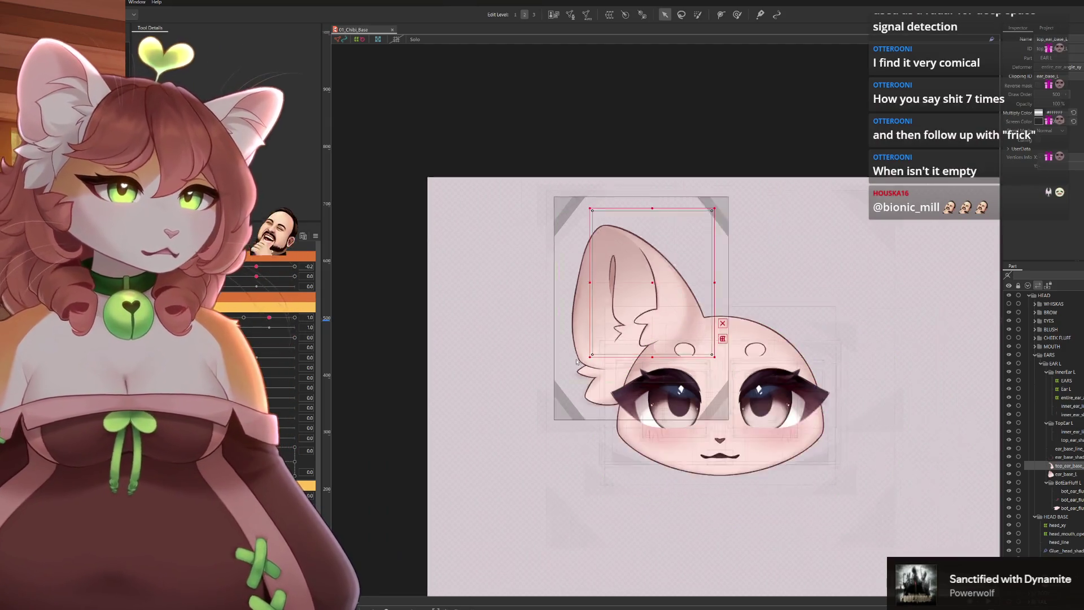
scroll(576, 362, up, 3)
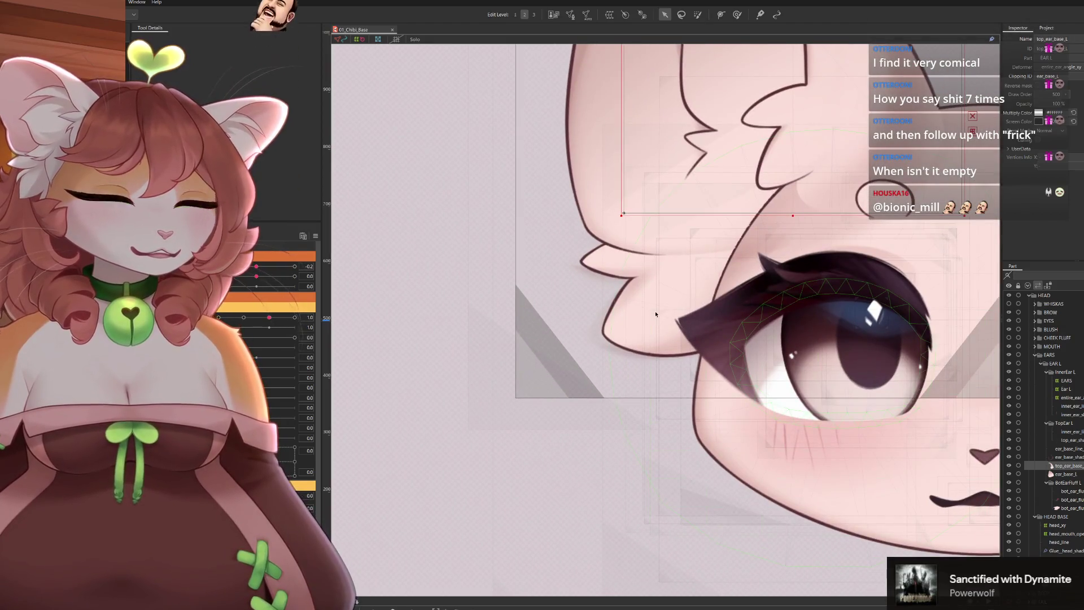
scroll(654, 314, up, 2)
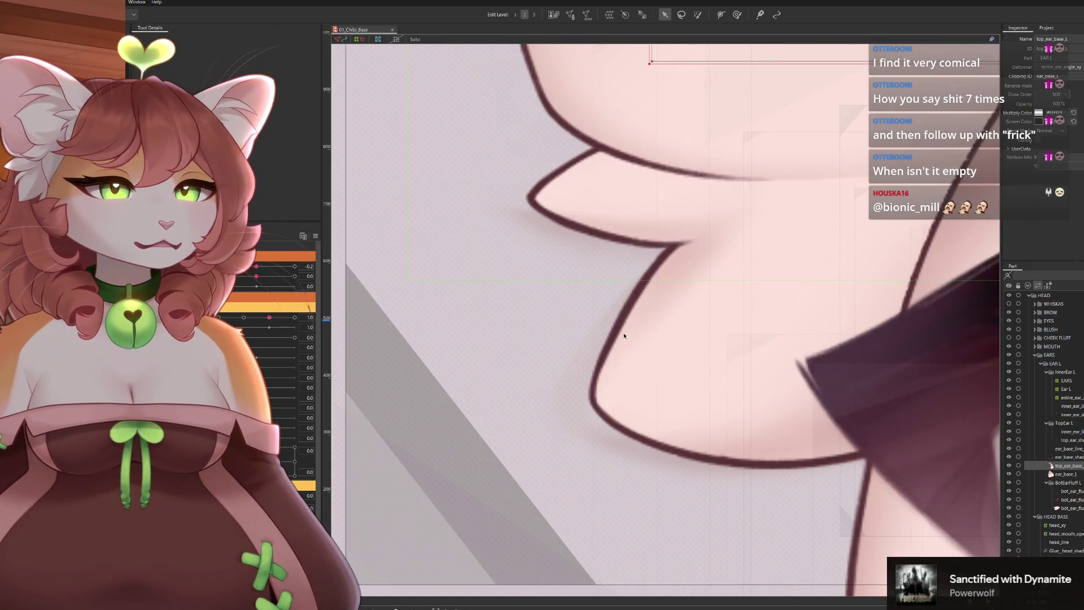
Clip bot_ear_fluff_base_L to head_ear_mask reversed, then check bot_ear_fluff_shadow_L
click(683, 328)
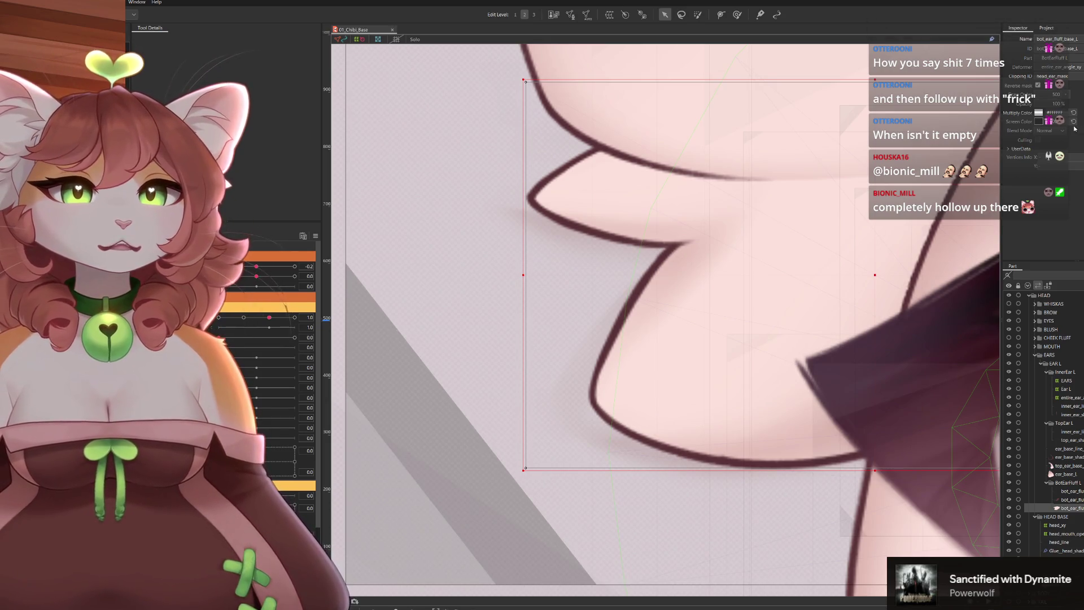
key(ctrl+v)
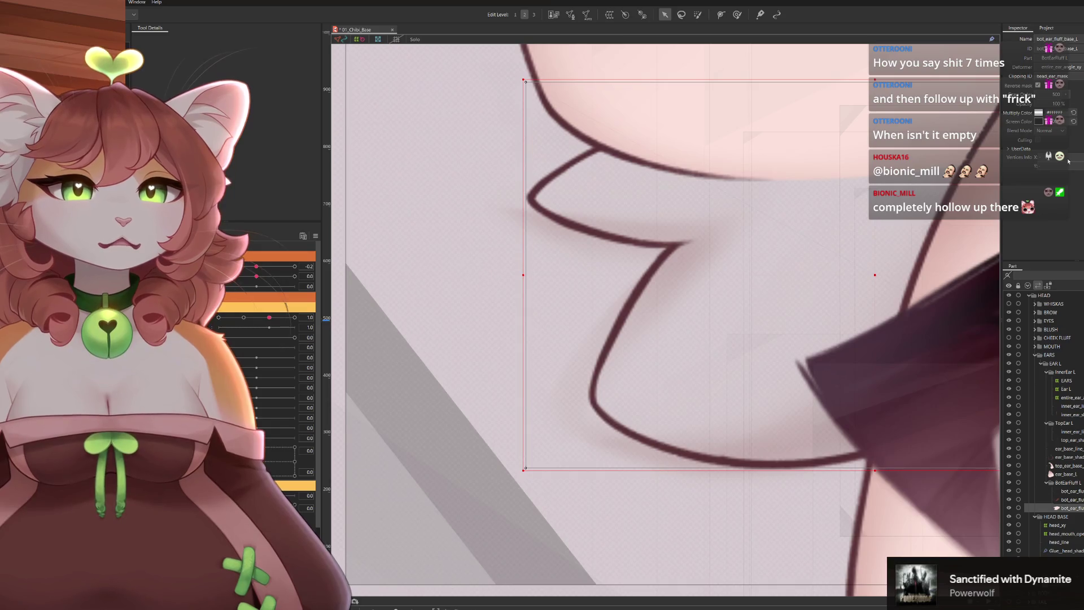
key(Return)
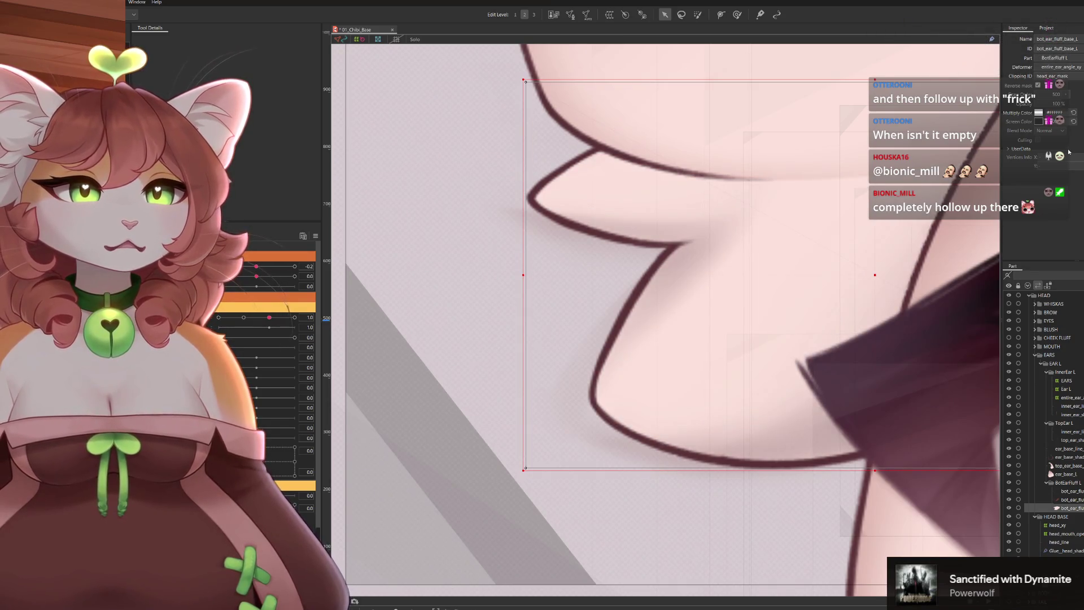
scroll(620, 421, down, 2)
scroll(606, 411, down, 2)
scroll(593, 401, down, 2)
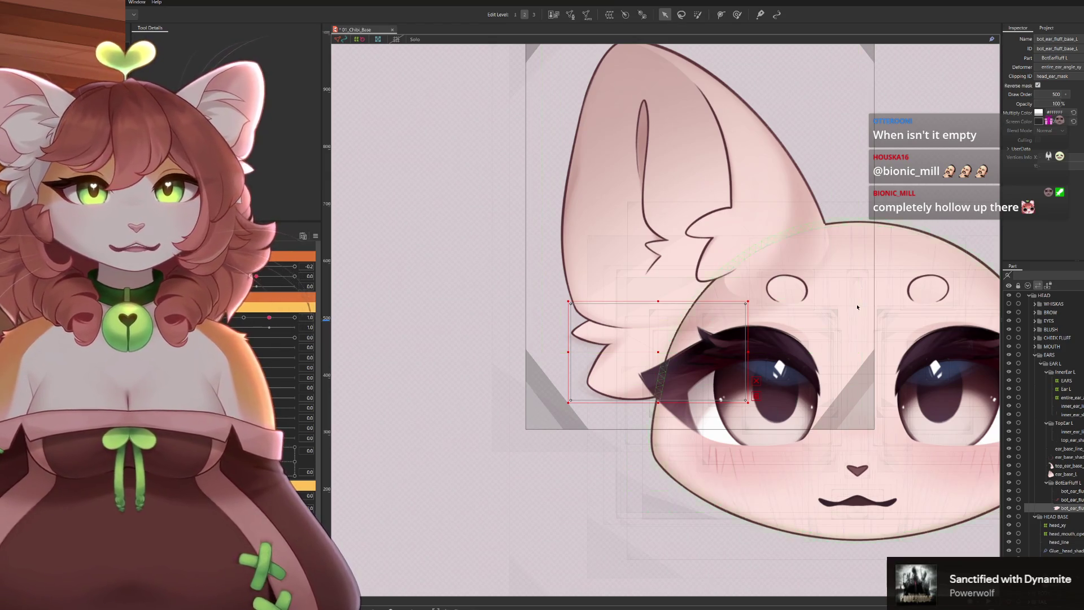
scroll(821, 202, down, 3)
scroll(787, 279, up, 3)
scroll(787, 281, up, 1)
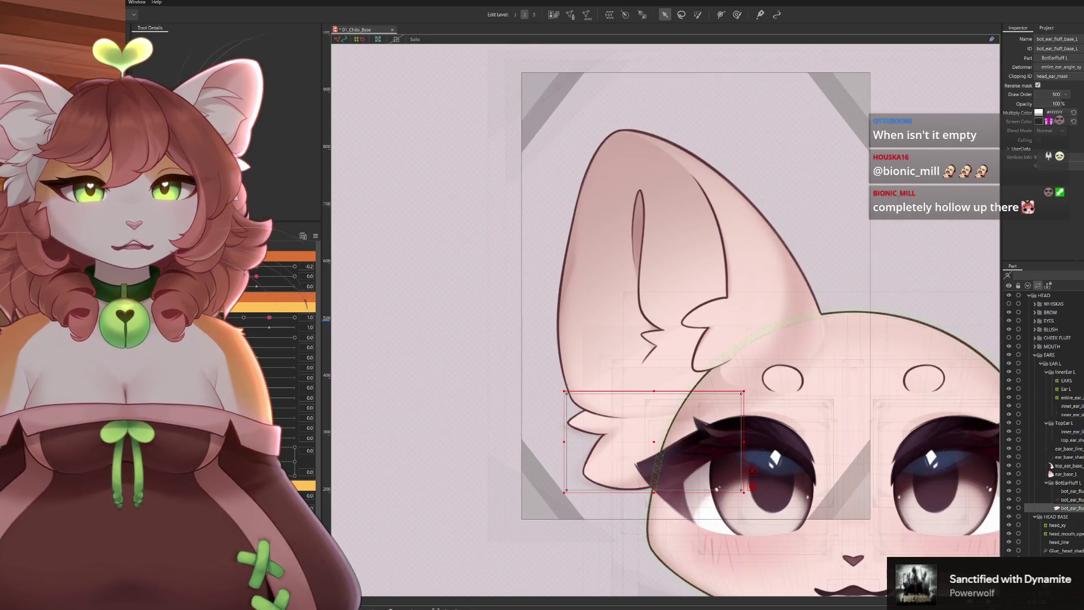
click(654, 420)
scroll(654, 419, up, 2)
scroll(654, 418, right, 2)
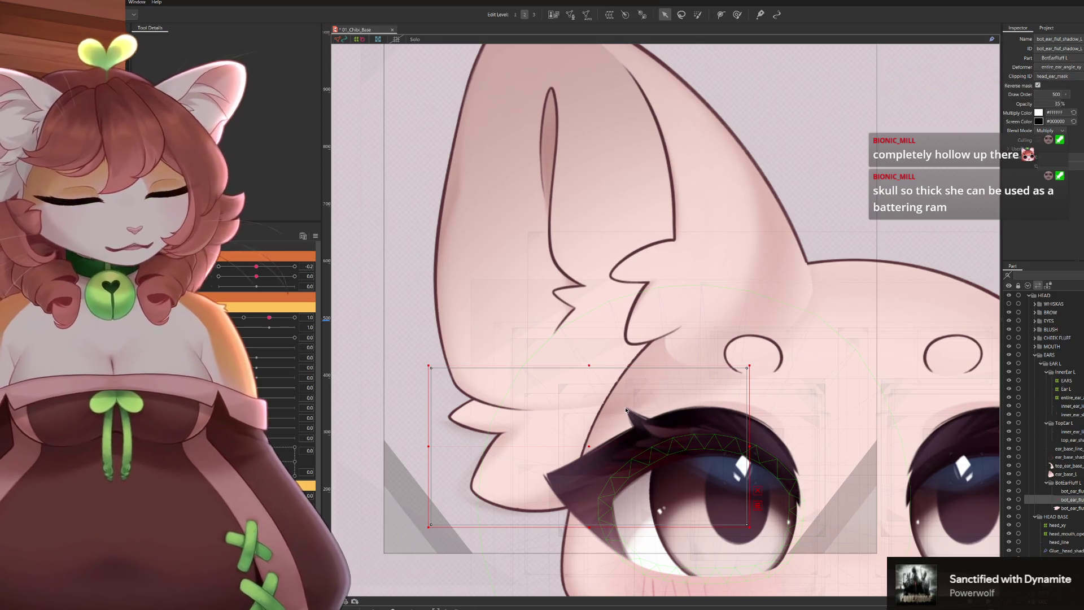
click(627, 410)
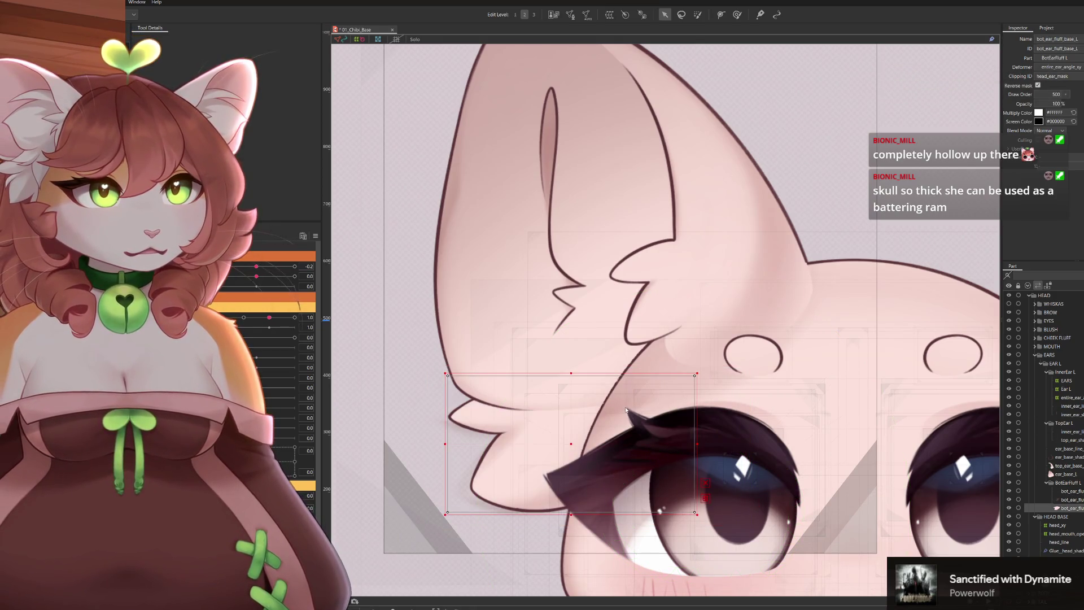
click(626, 411)
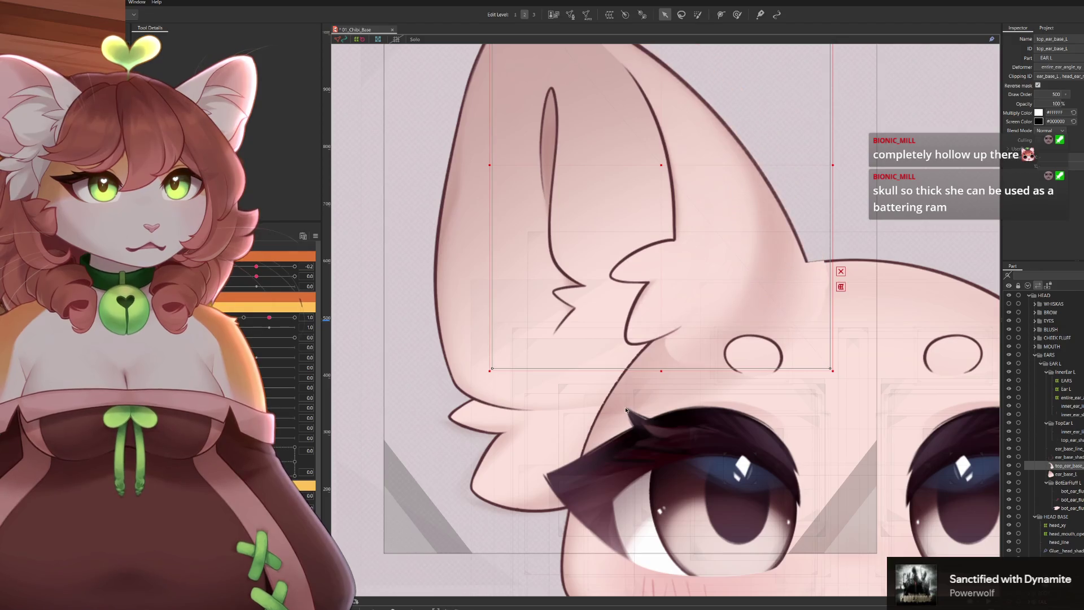
click(627, 410)
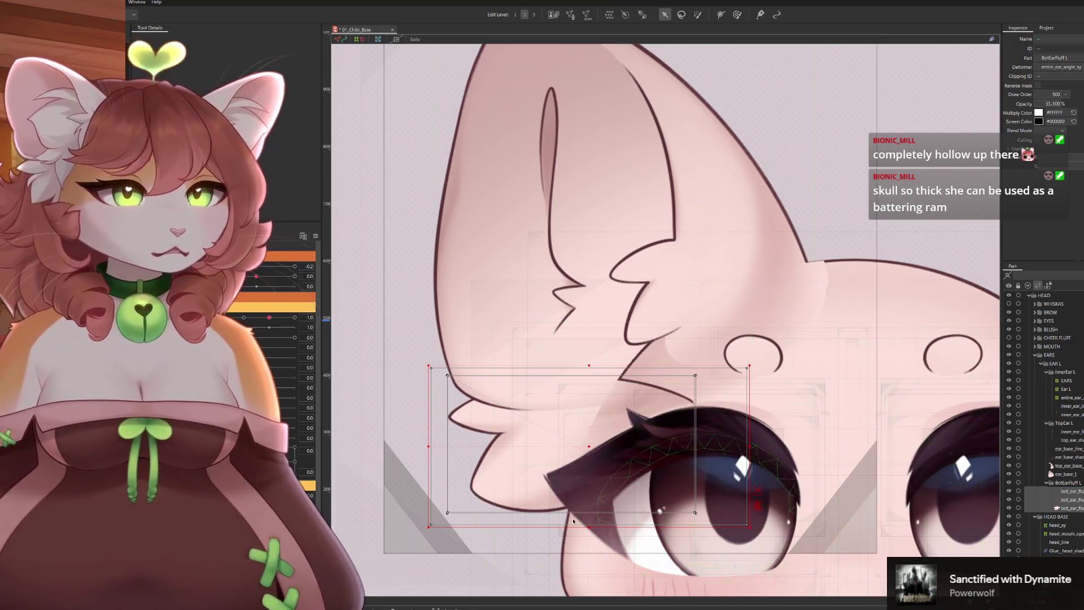
scroll(548, 501, down, 2)
scroll(433, 464, up, 2)
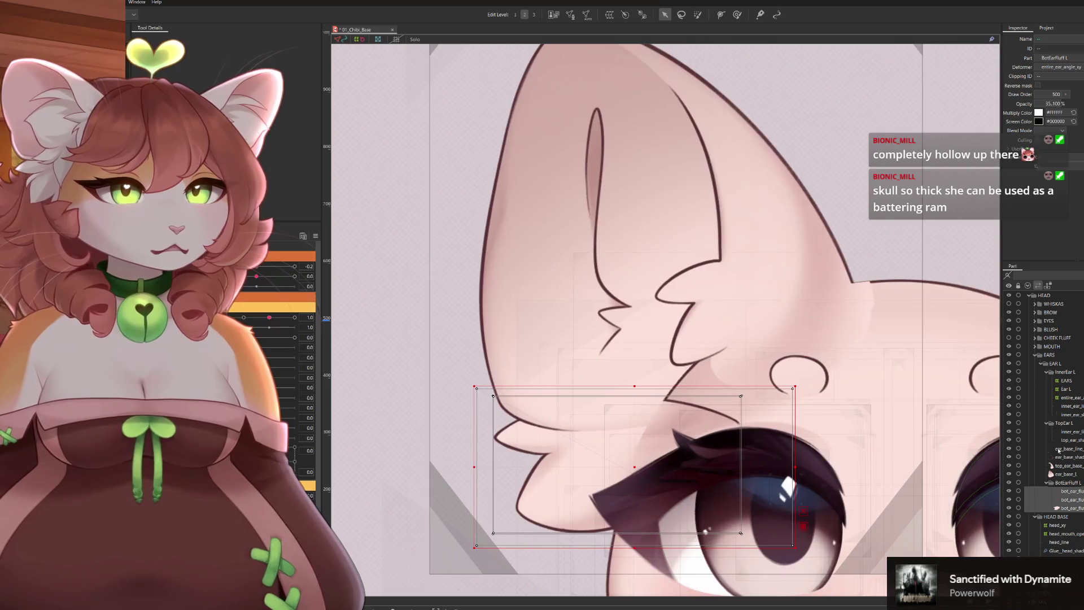
click(480, 343)
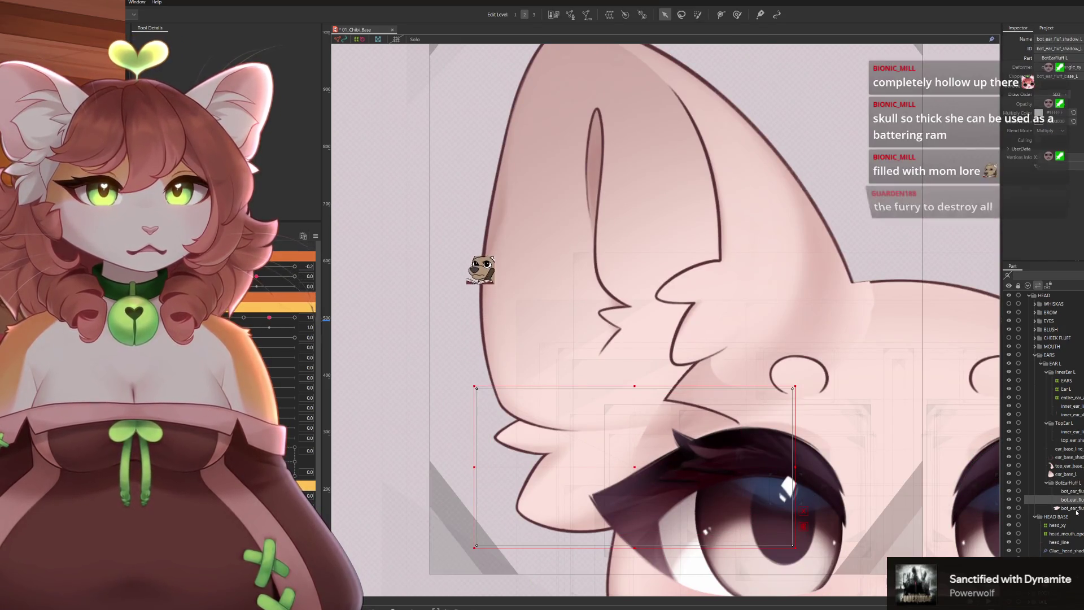
click(1073, 509)
click(1069, 491)
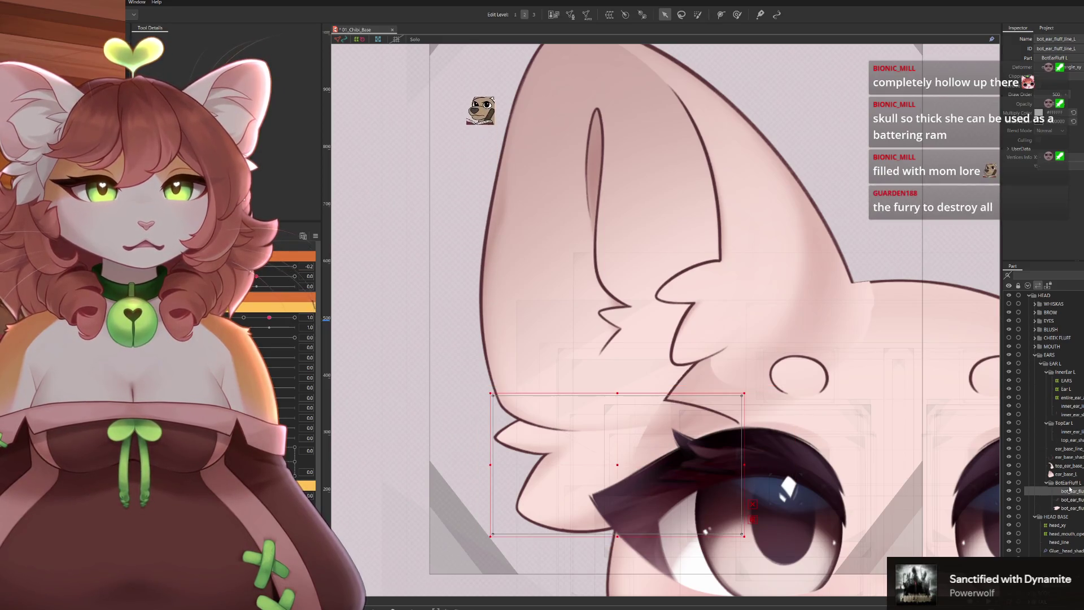
scroll(493, 503, up, 2)
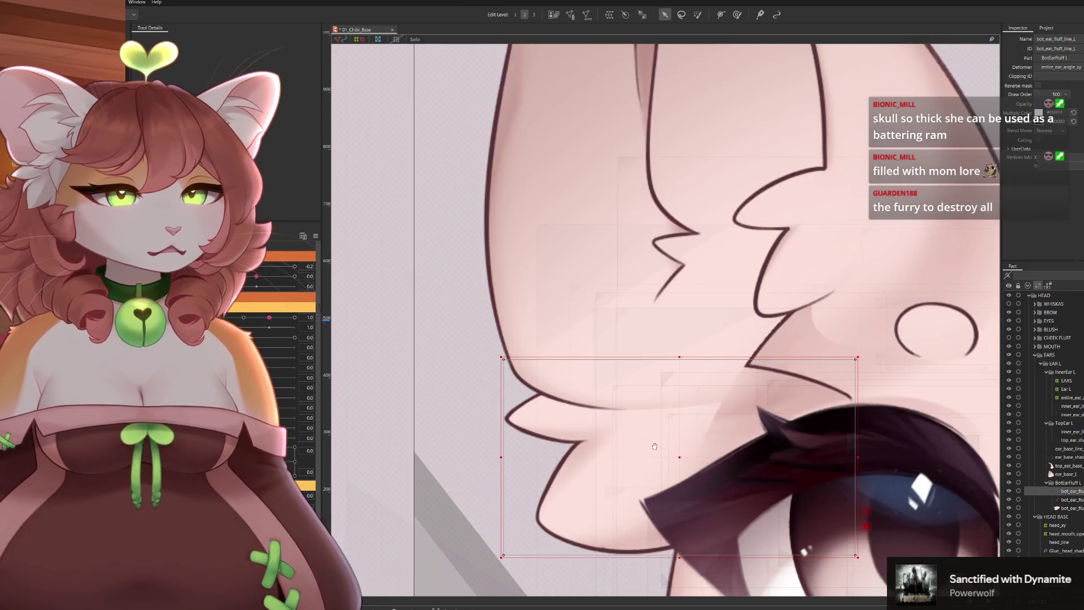
scroll(941, 483, down, 1)
scroll(940, 483, down, 3)
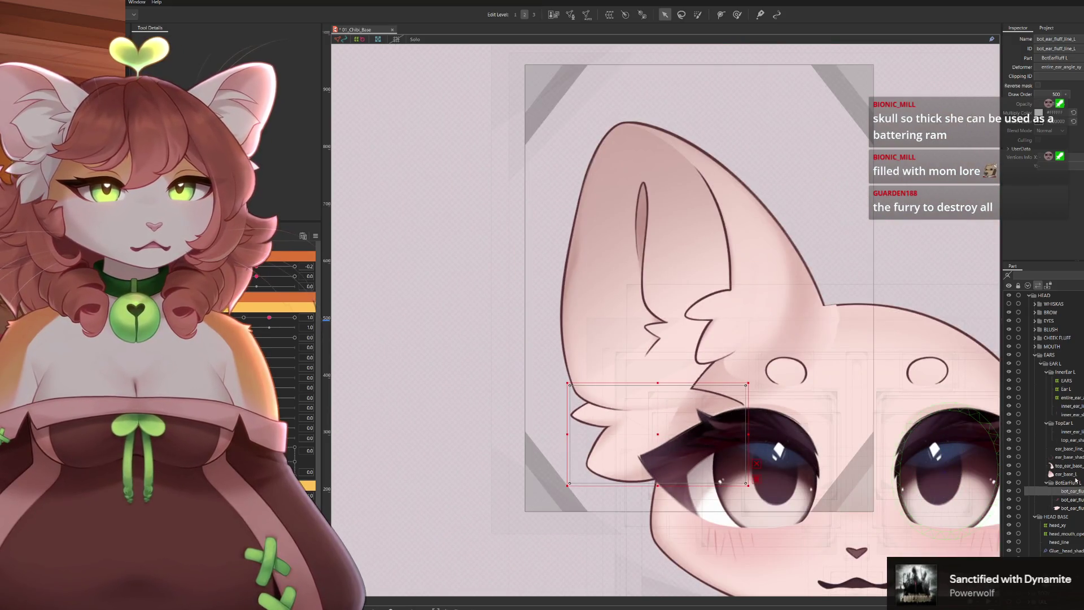
click(1075, 477)
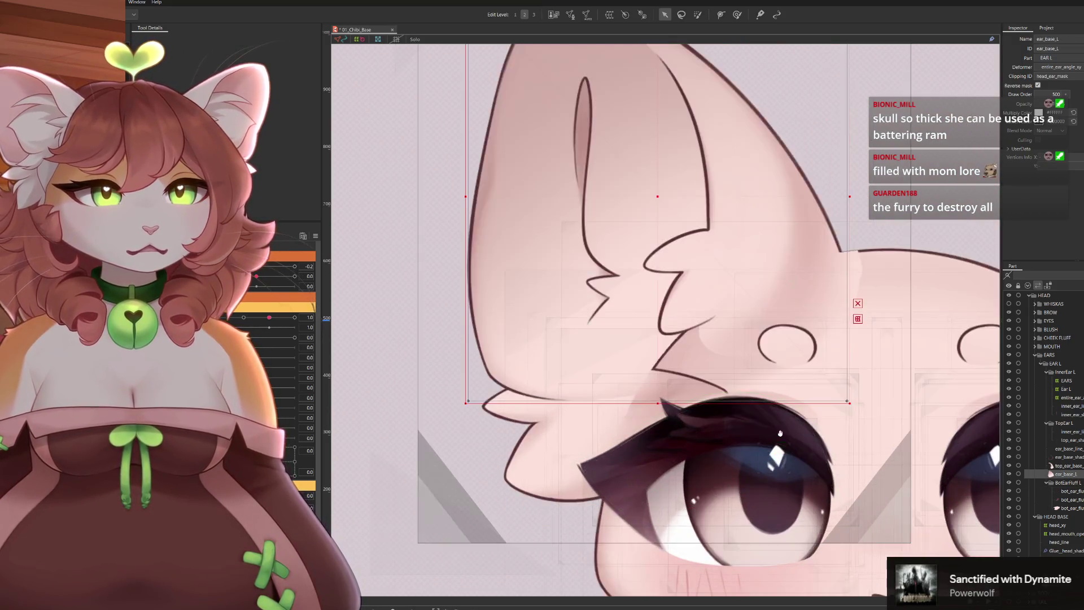
scroll(911, 508, up, 1)
scroll(910, 509, up, 1)
scroll(546, 427, down, 2)
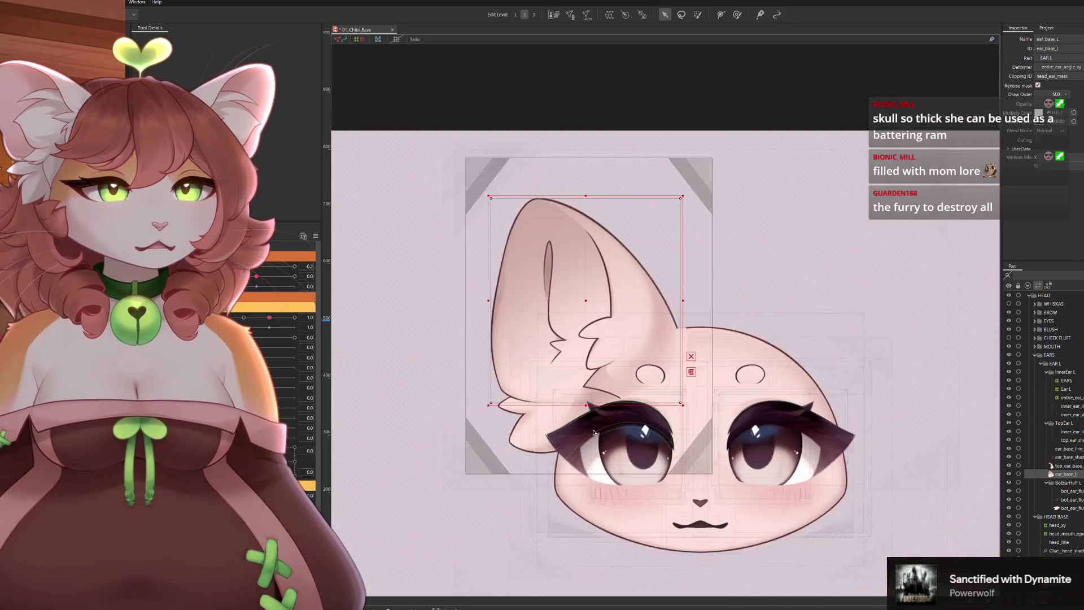
scroll(584, 407, up, 1)
scroll(610, 380, up, 1)
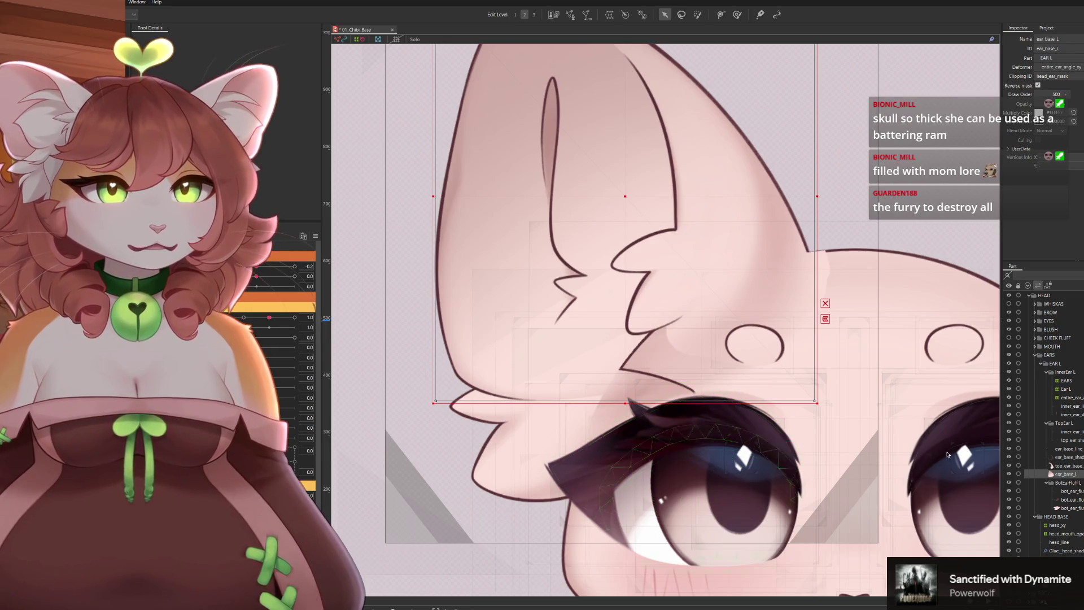
click(1078, 499)
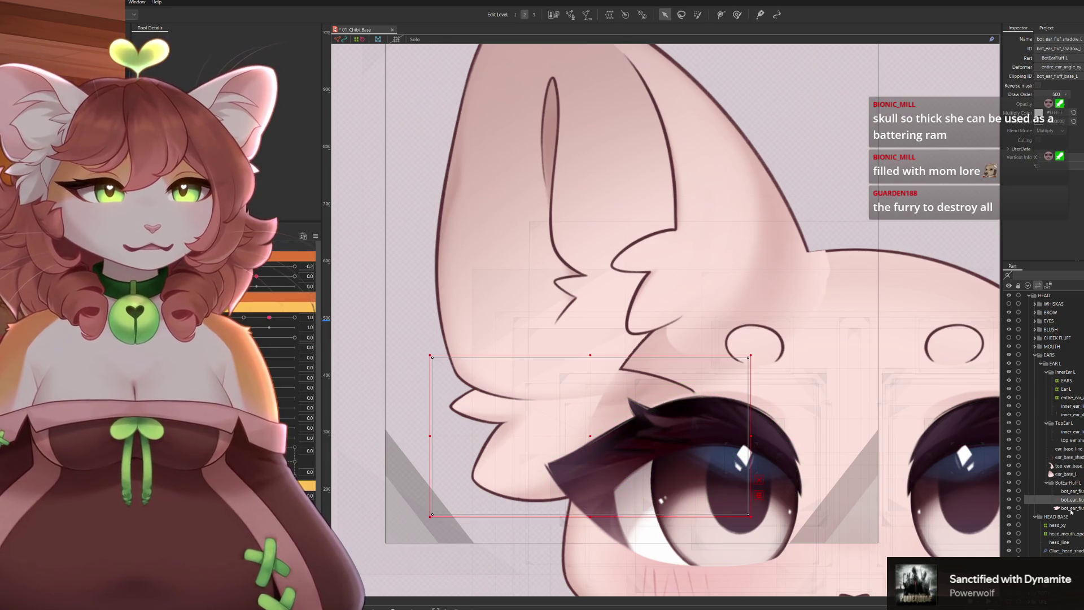
key(ctrl+minus)
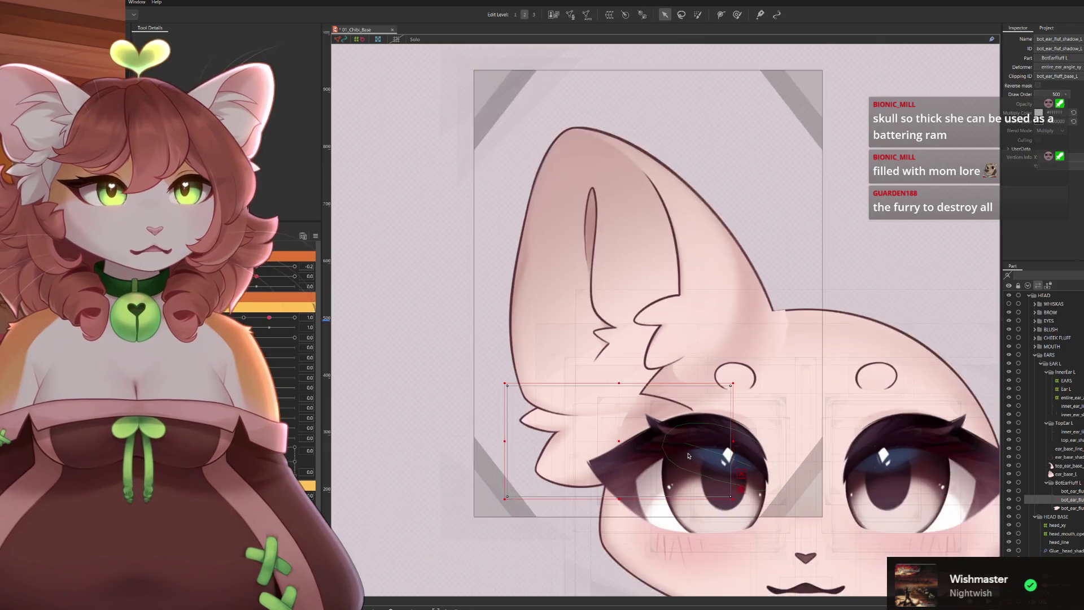
Zoom out, hide the lower ear fluff, and select the ear base layer
key(ctrl+minus)
key(ctrl+minus)
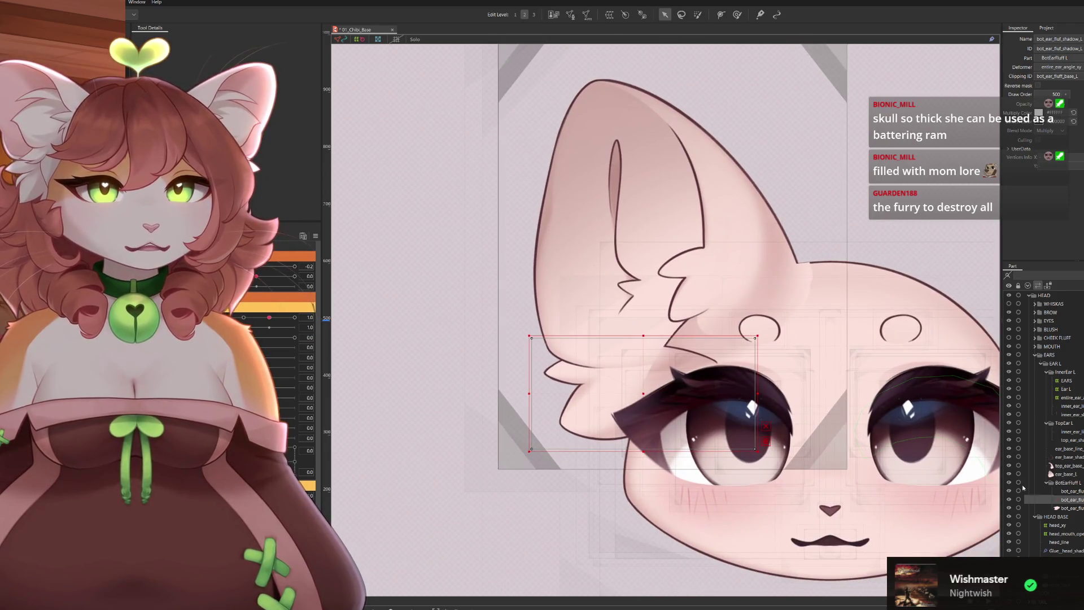
click(1009, 482)
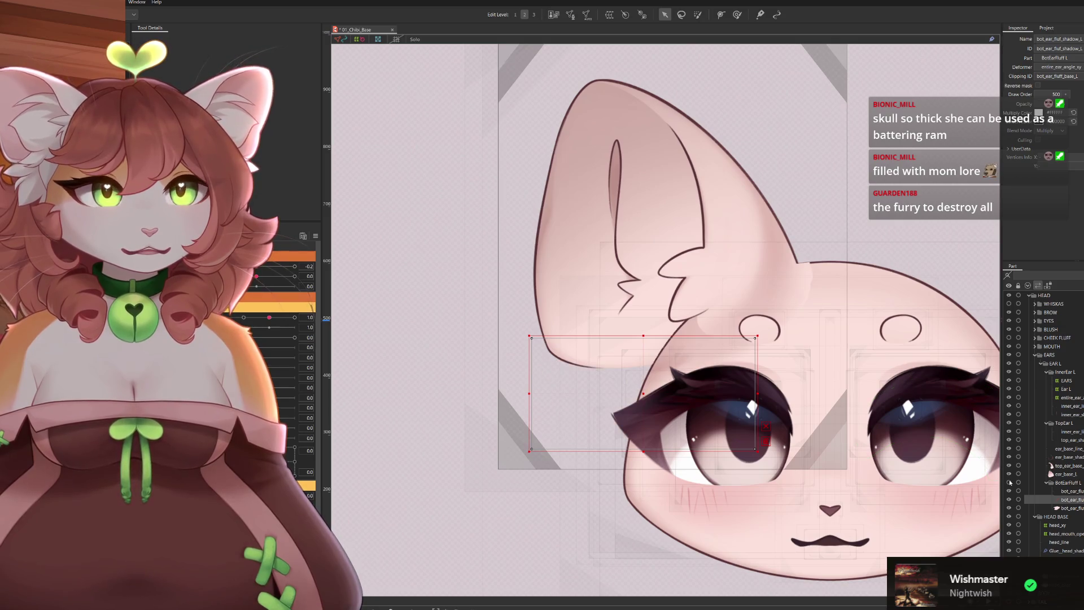
drag(670, 255, 625, 241)
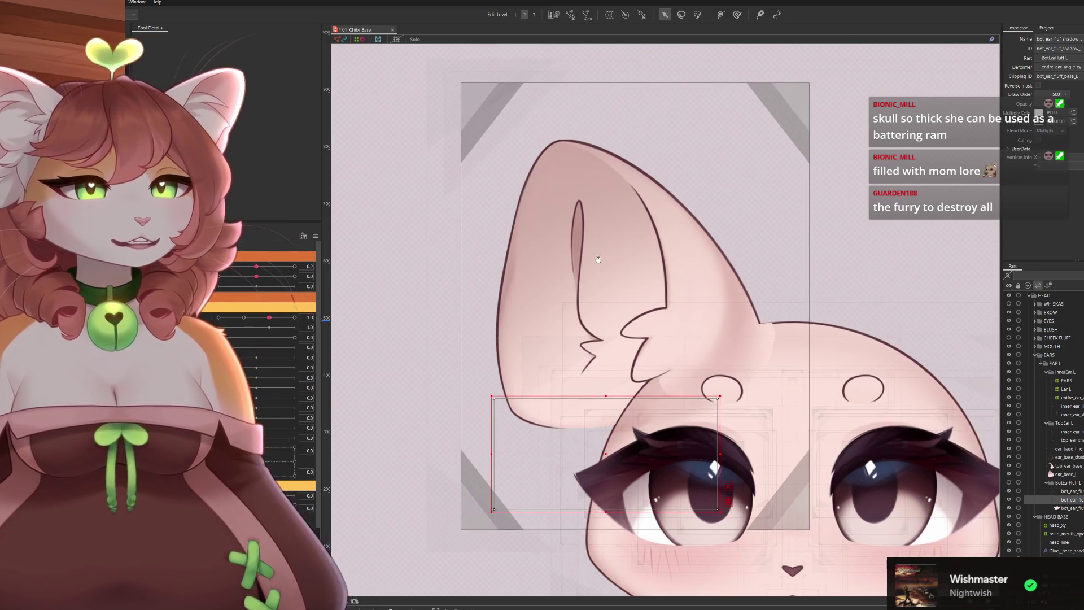
drag(691, 314, 733, 311)
click(1058, 474)
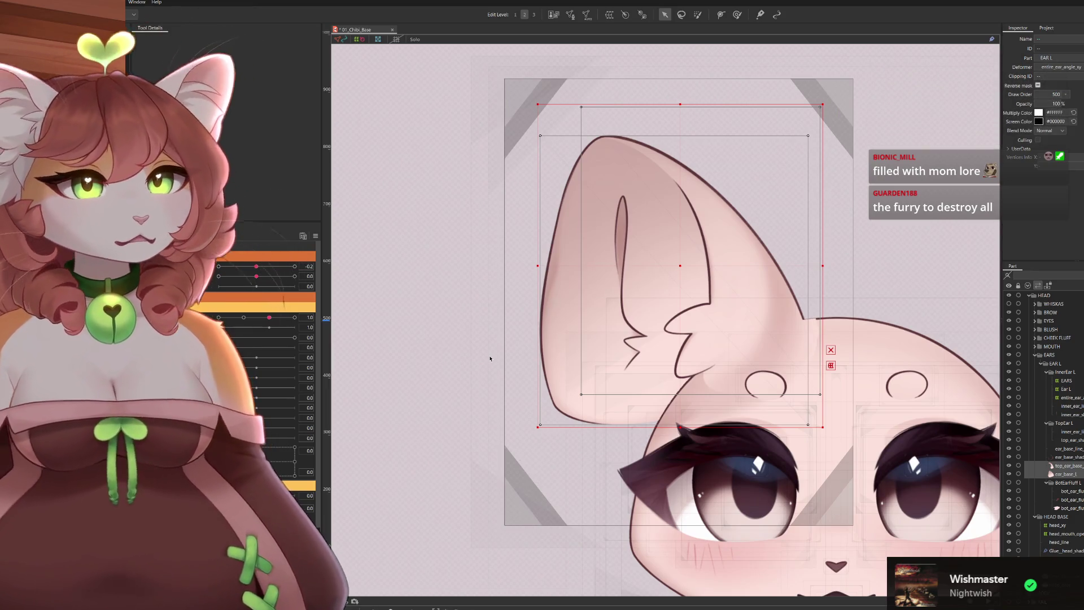
Test the ear bend with its angle parameter, then select ear_base_L with its line and shadow layers
drag(254, 265, 340, 295)
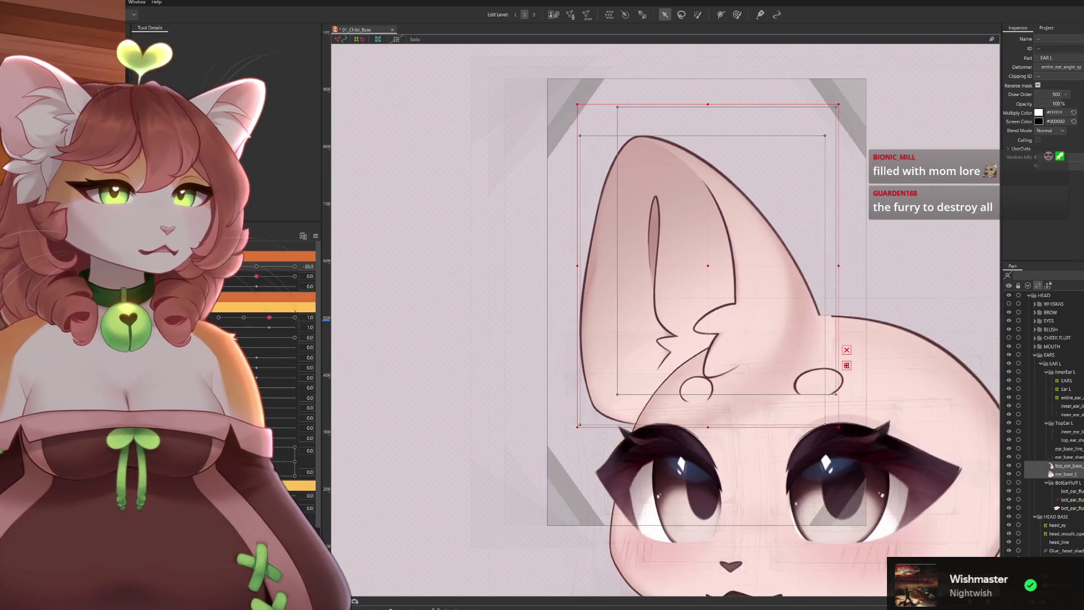
drag(957, 379, 787, 346)
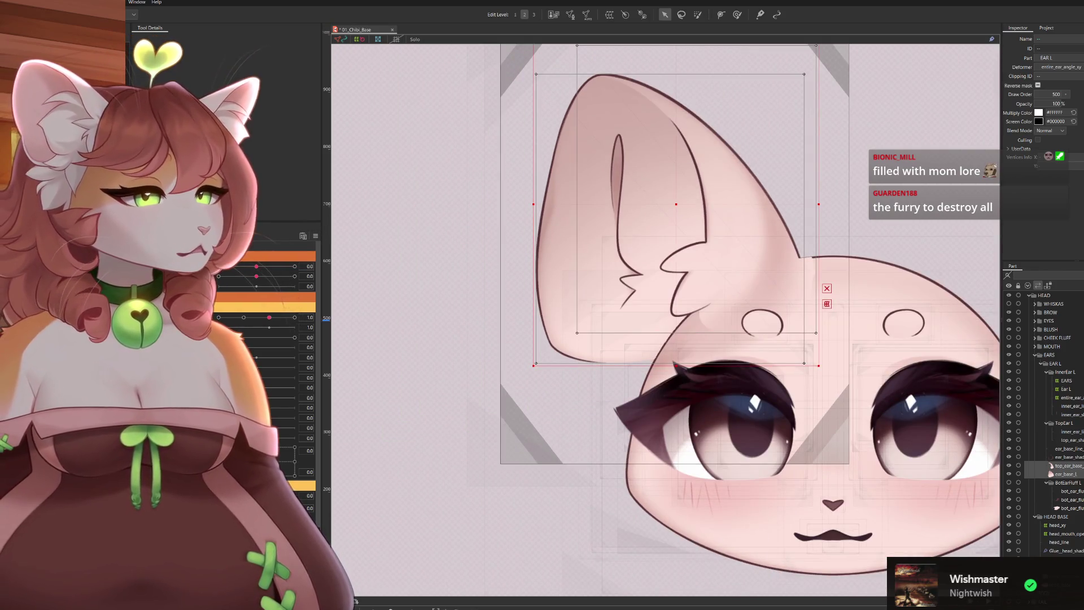
click(1065, 473)
ctrl+click(1068, 456)
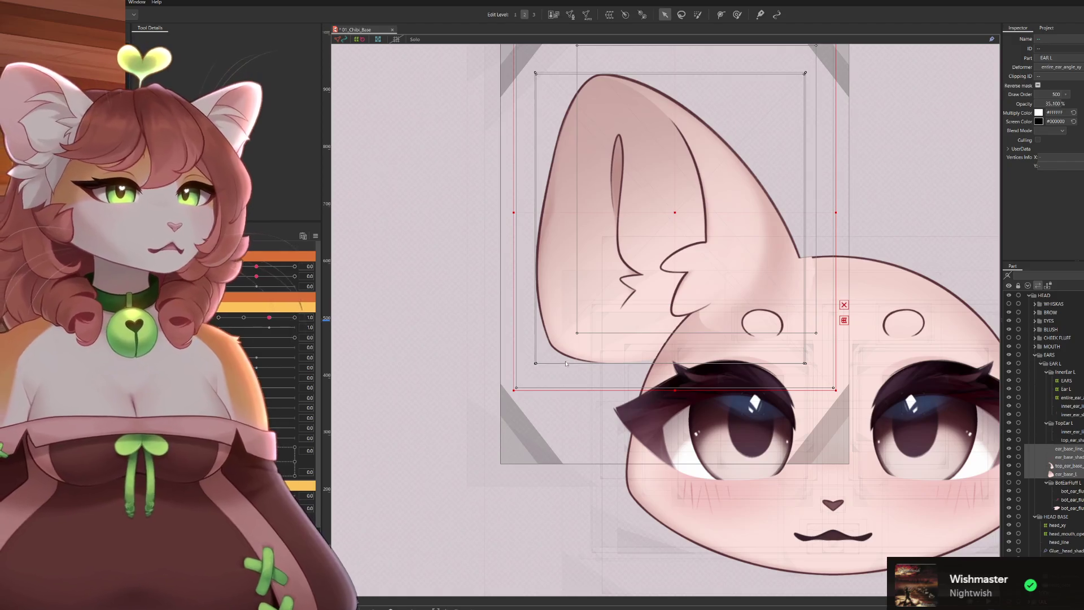
Select the ear_base_angle warp deformer and review the ear base and fluff layers under it
click(583, 376)
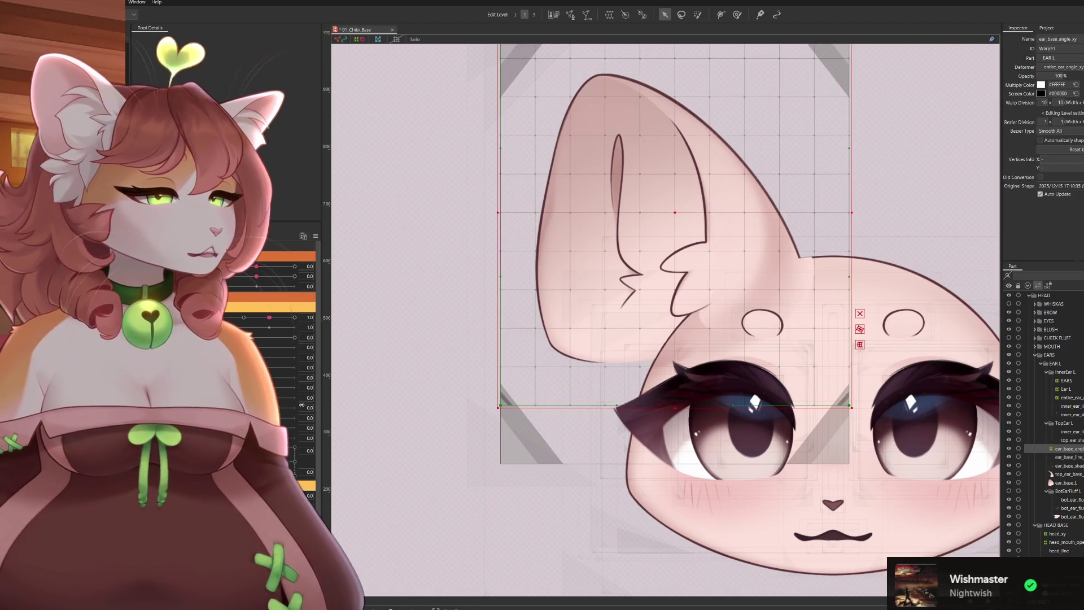
click(1069, 507)
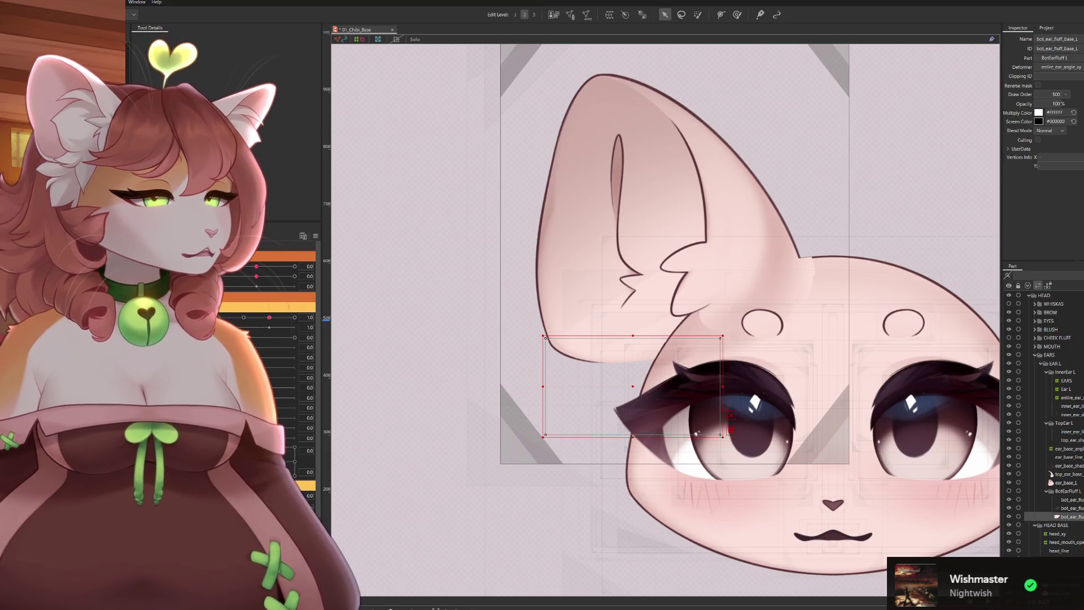
ctrl+click(1068, 439)
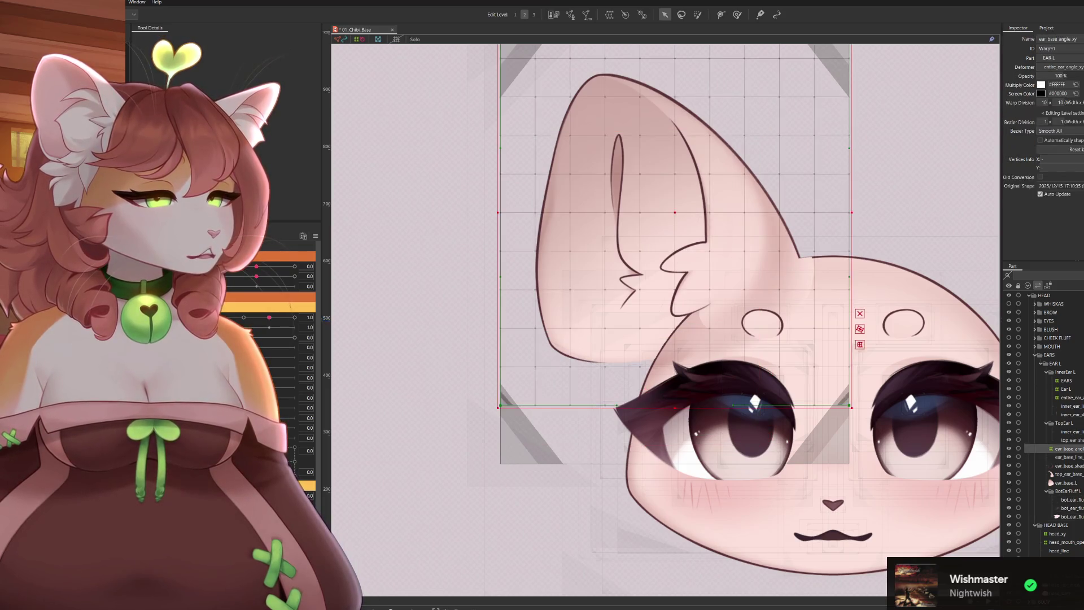
click(1065, 492)
click(1069, 448)
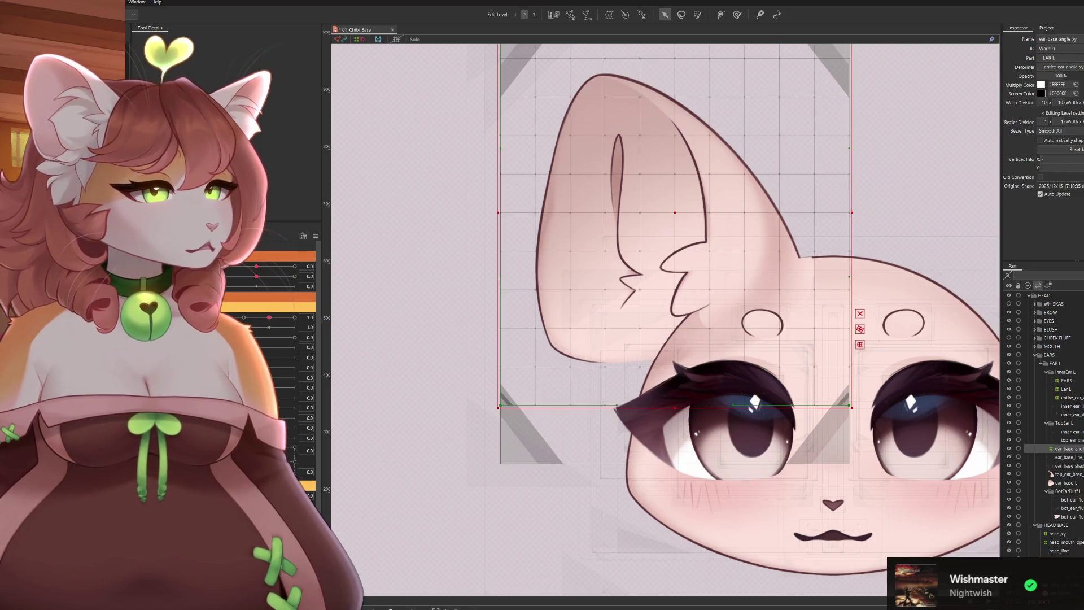
Gather the inner ear and bot_ear_fluff layers into one selection and activate the lower fluff warp deformer
click(1068, 482)
click(1067, 499)
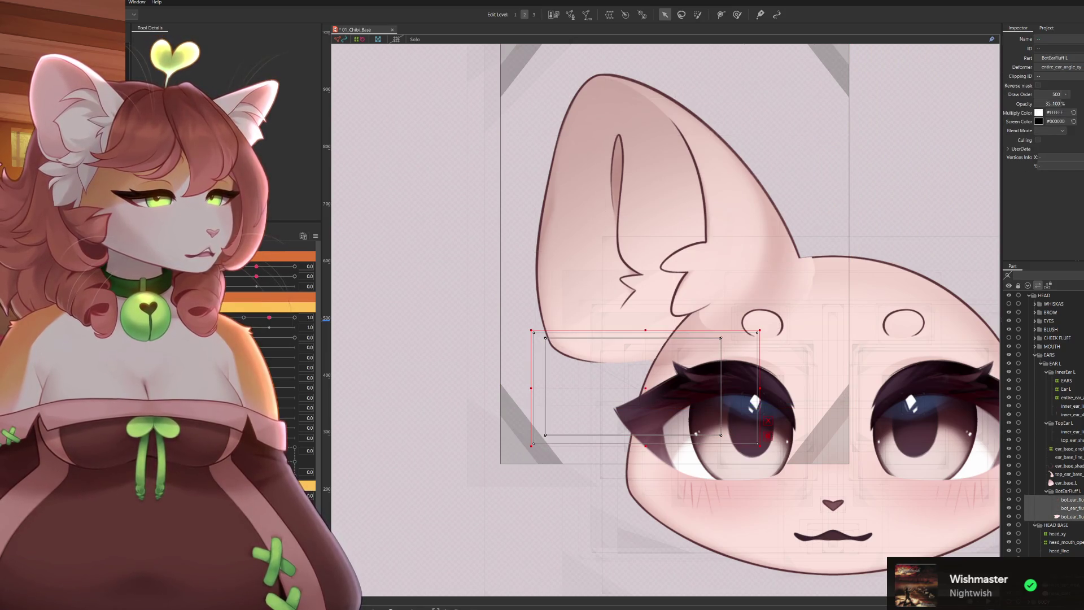
click(1065, 508)
click(1065, 517)
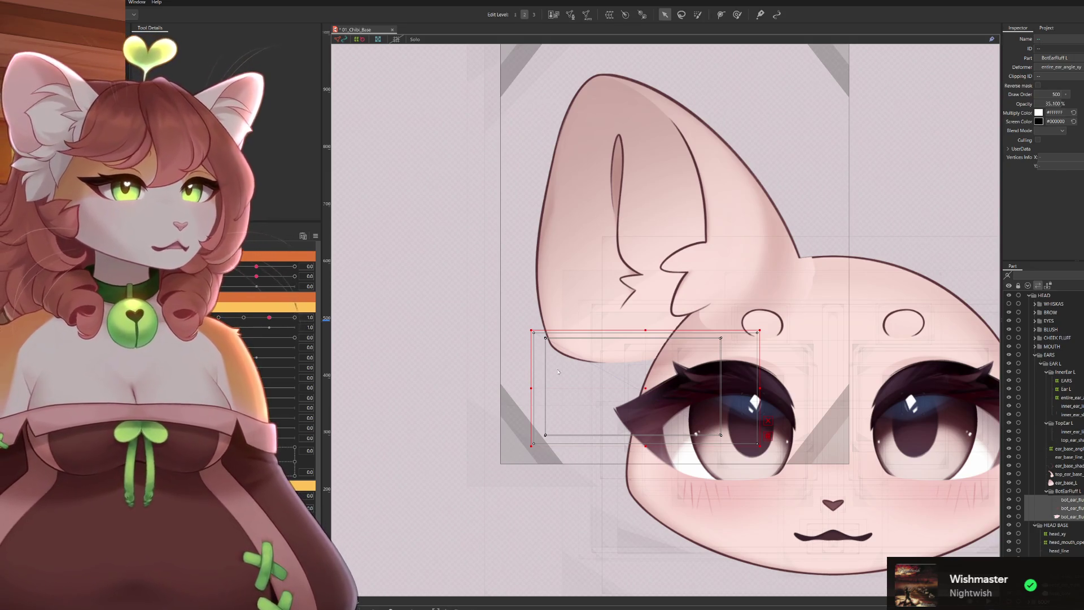
click(581, 377)
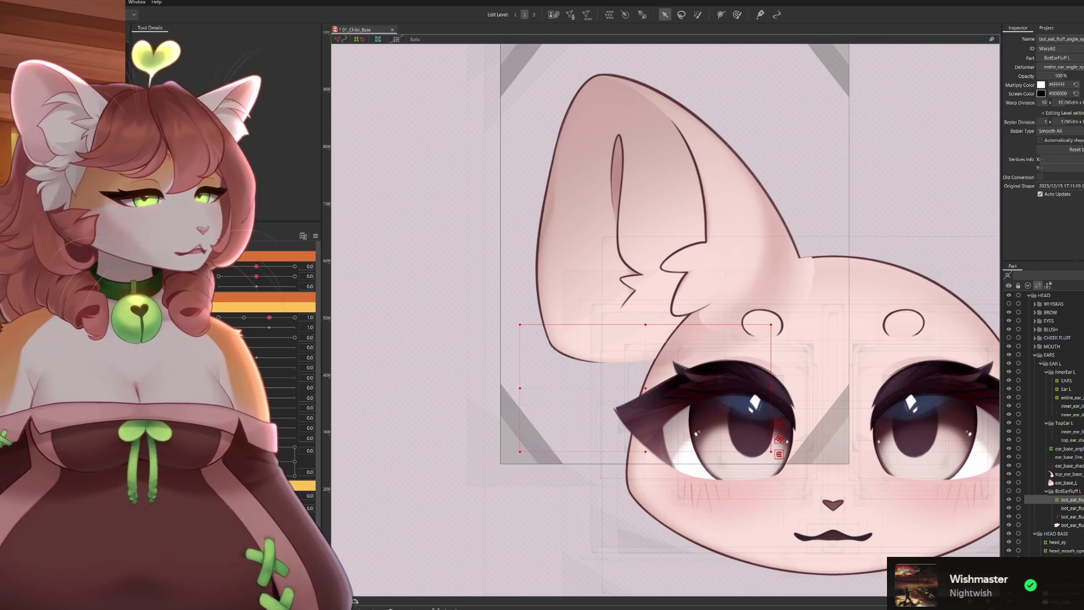
Select the top ear shadow, inner ear and top_ear_base, restoring top_ear_base under the entire_ear_angle deformer
click(691, 230)
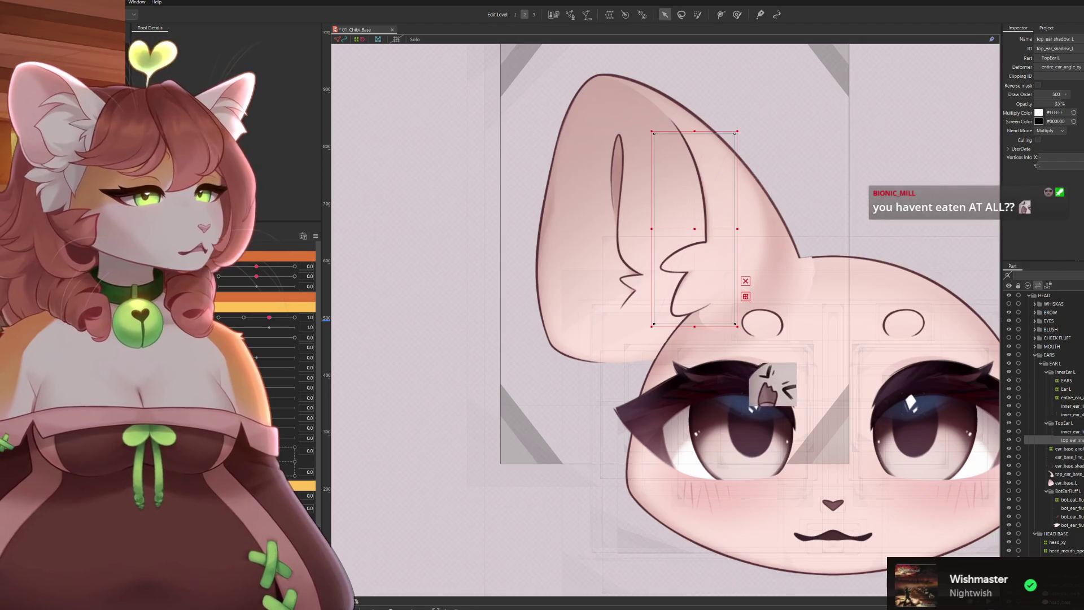
ctrl+click(1069, 430)
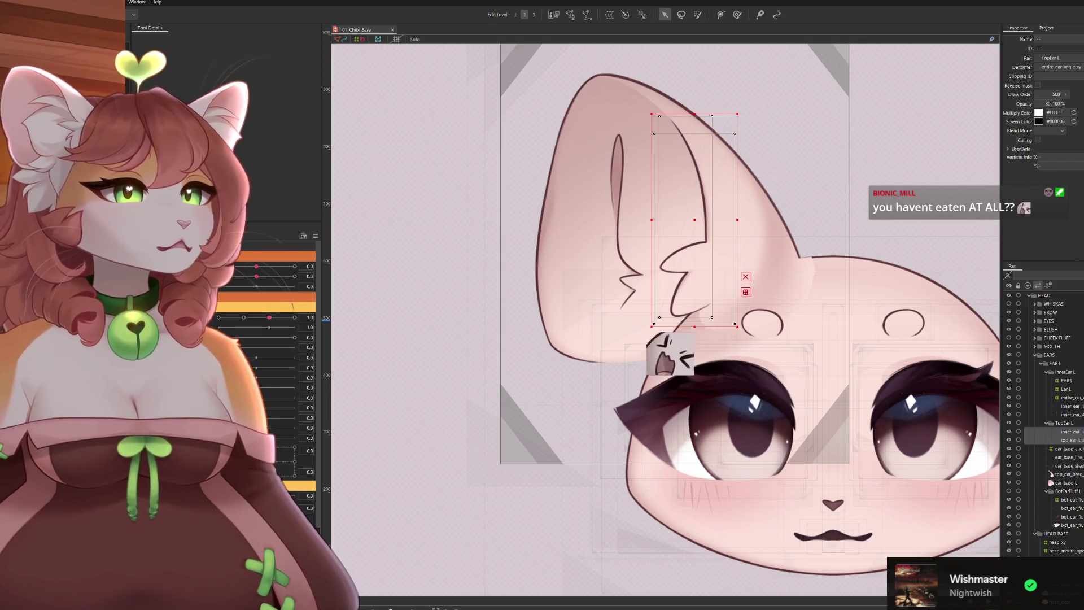
click(1067, 473)
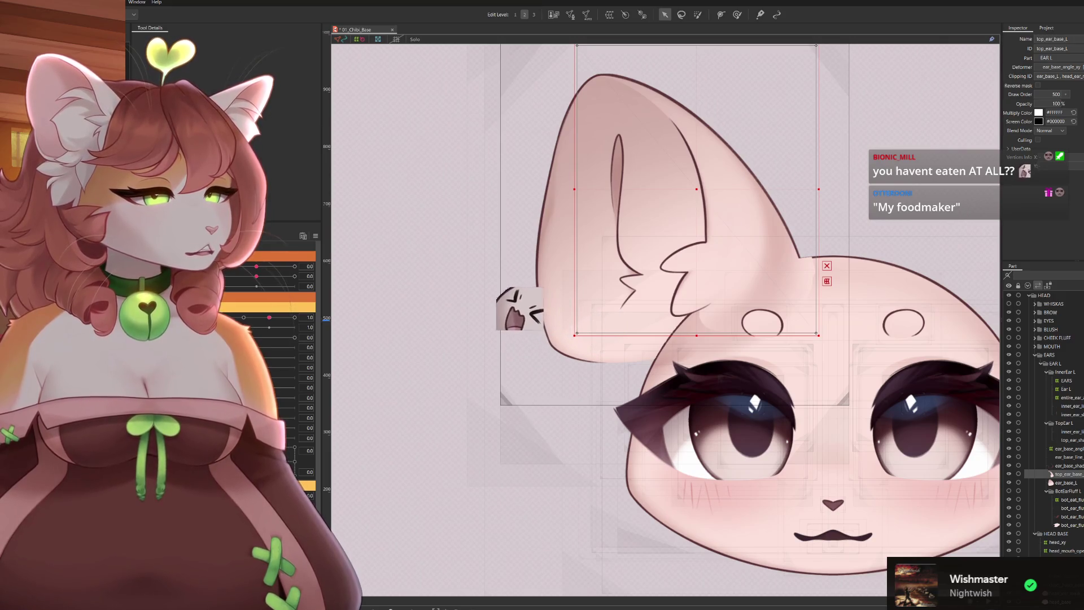
key(Down)
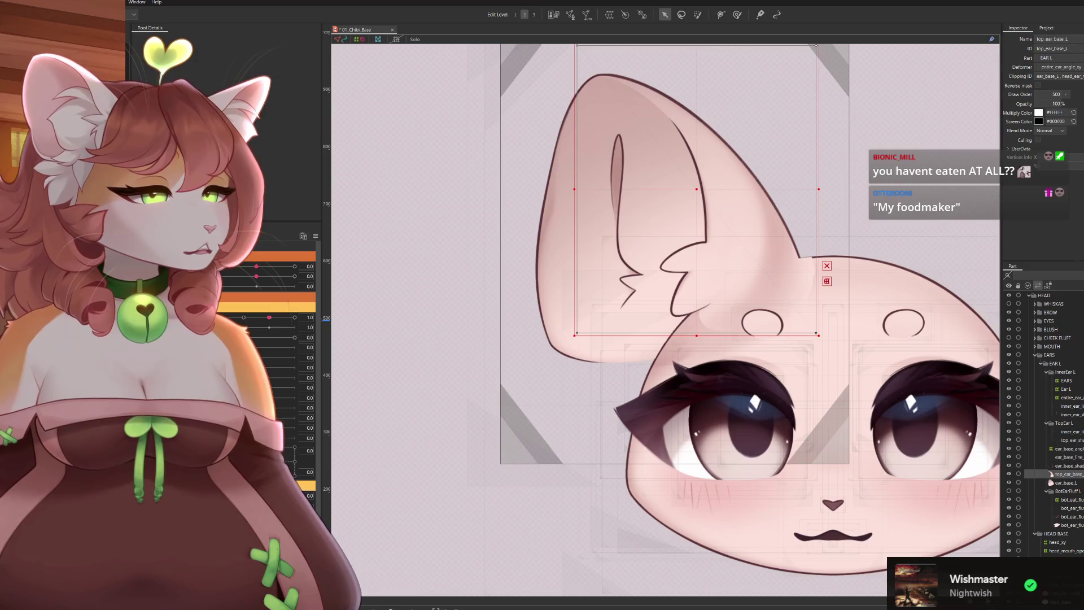
Add the top ear layers to the selection and activate the inner ear shadow art mesh
ctrl+click(1069, 440)
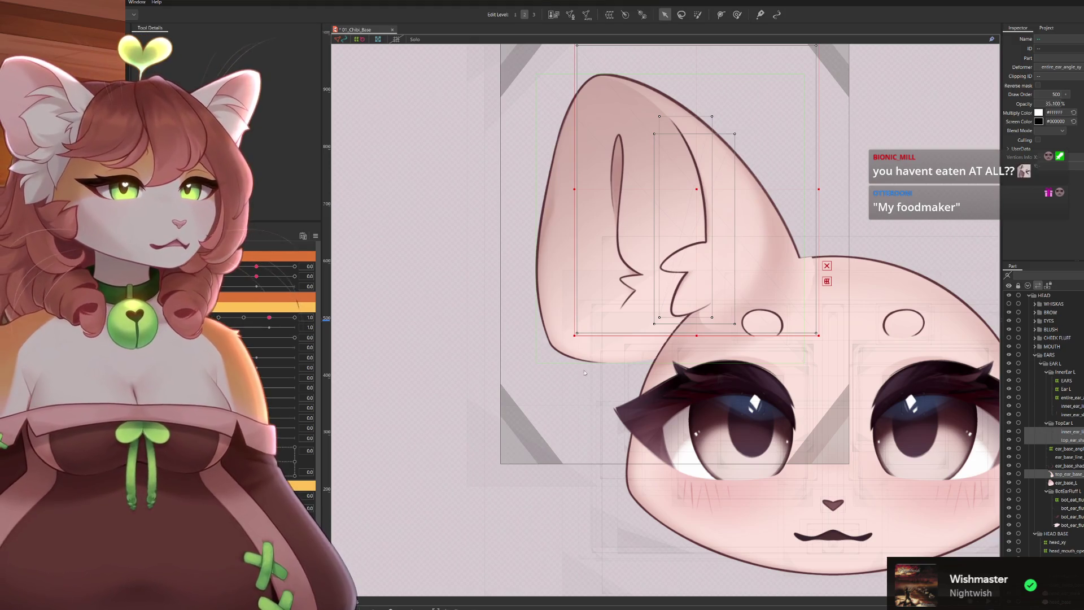
click(587, 376)
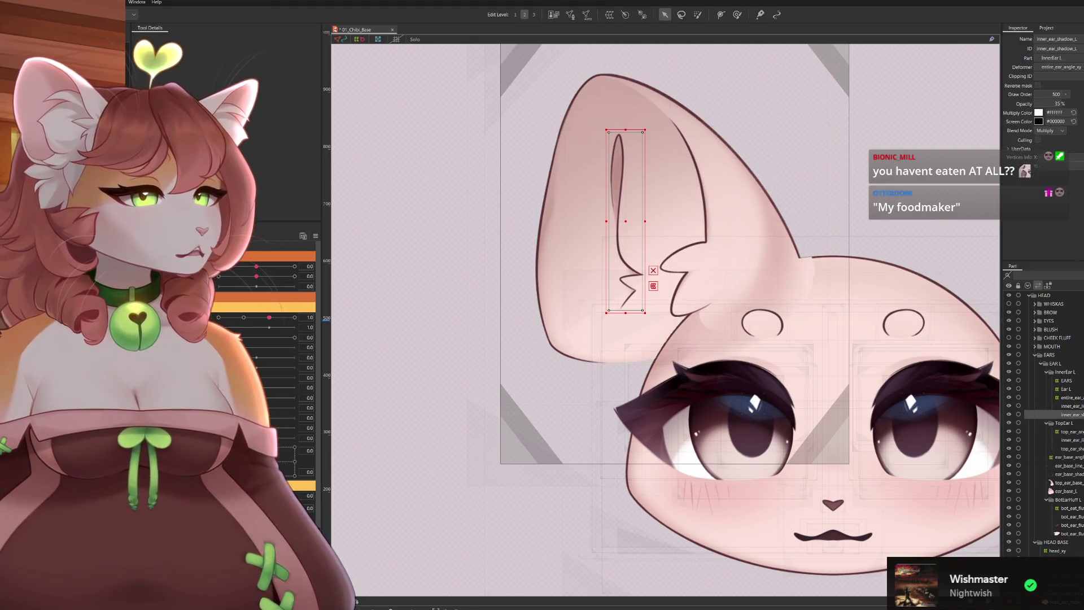
click(627, 254)
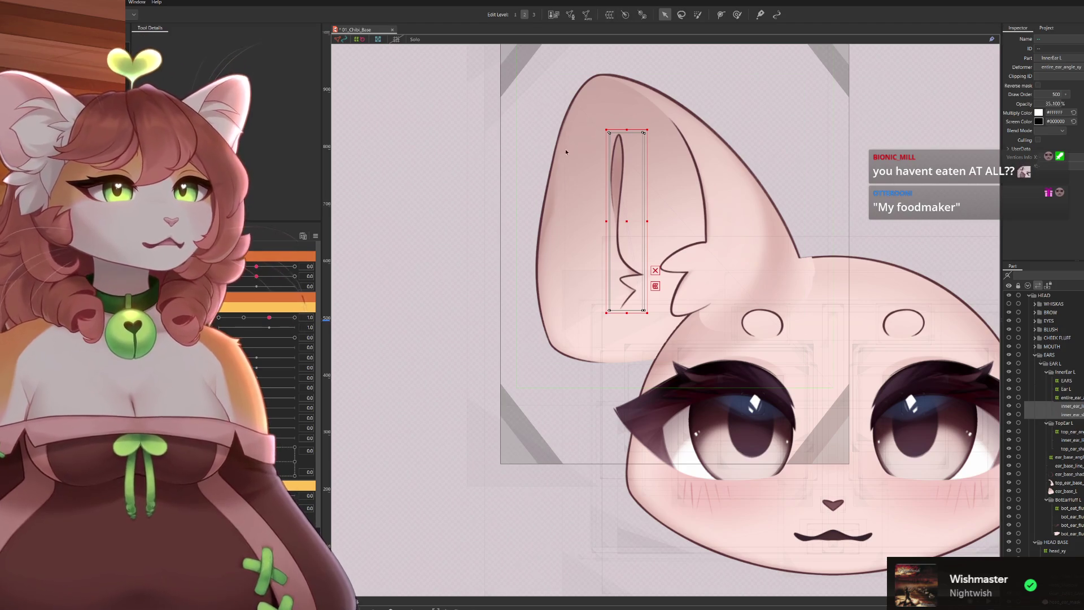
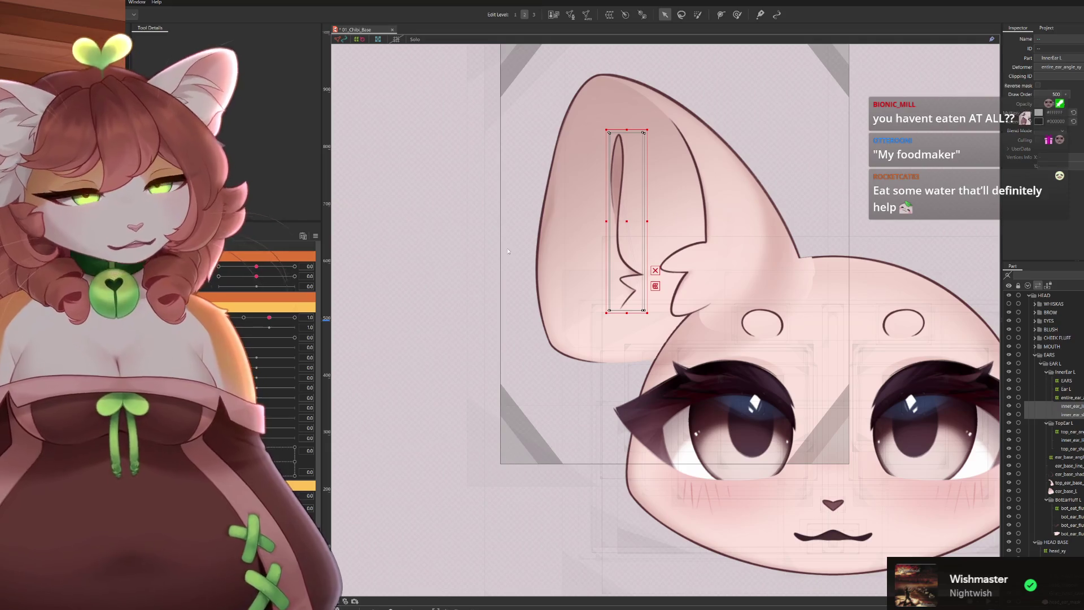
Hide the left ear's inner-ear line art parts in the Parts panel
click(572, 379)
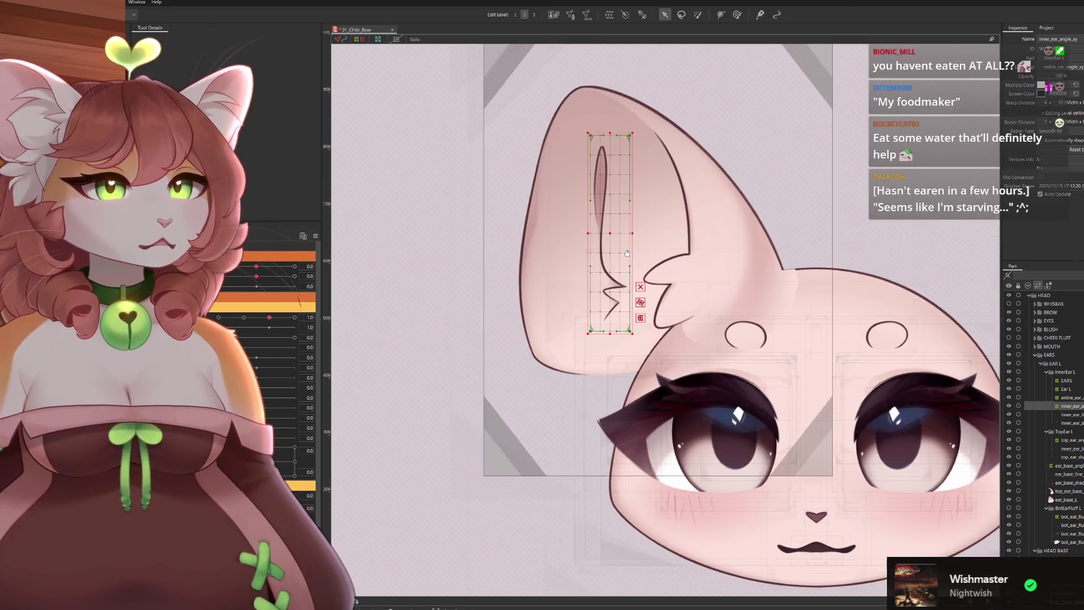
scroll(638, 281, down, 5)
scroll(644, 278, up, 1)
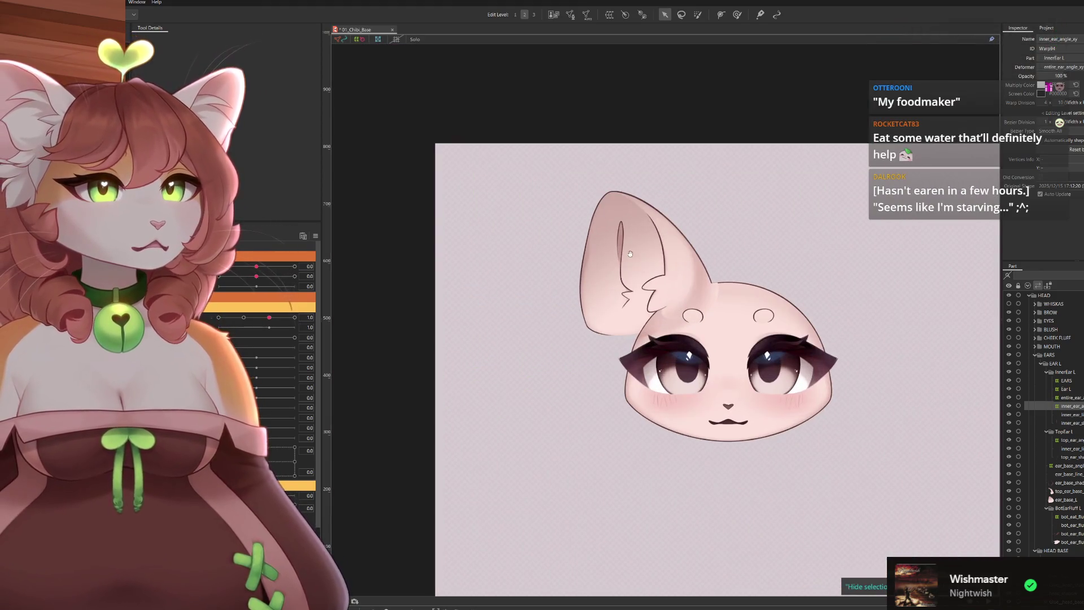
scroll(644, 279, up, 2)
scroll(645, 278, up, 1)
scroll(644, 278, up, 1)
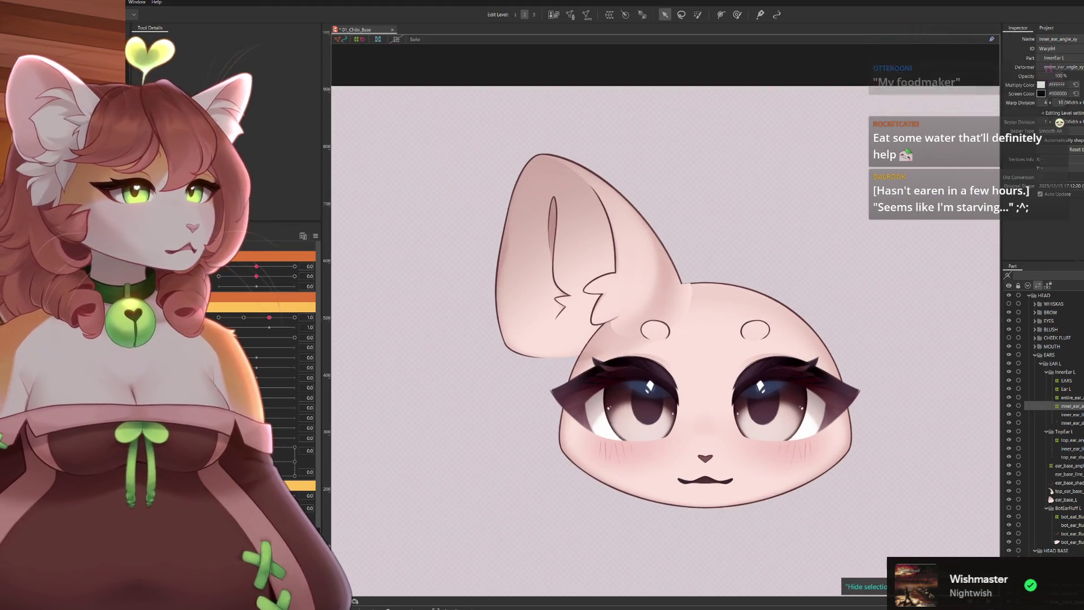
key(Down)
key(Down)
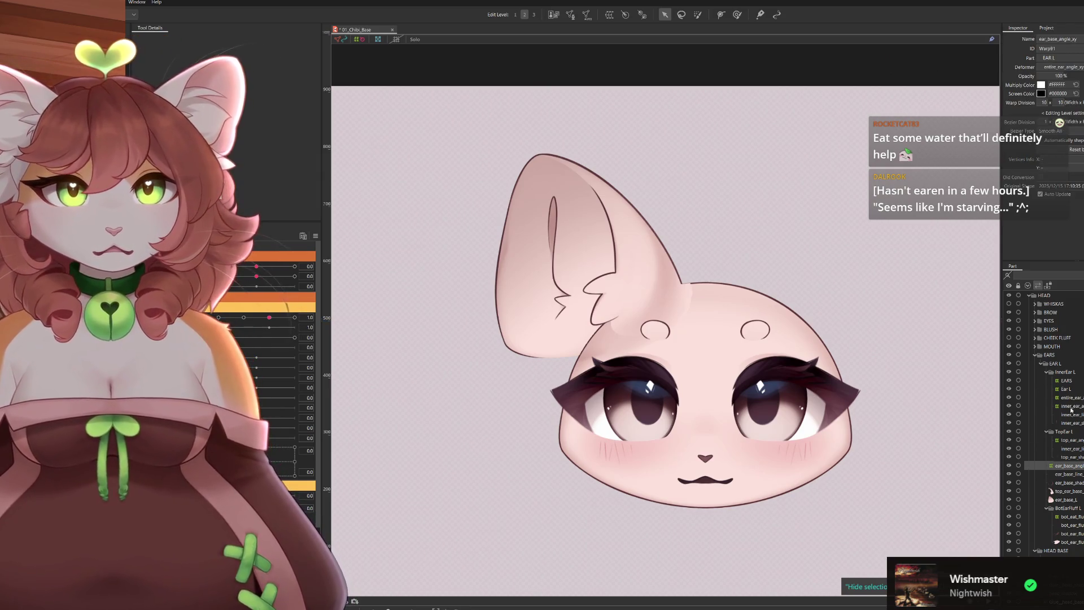
click(1009, 432)
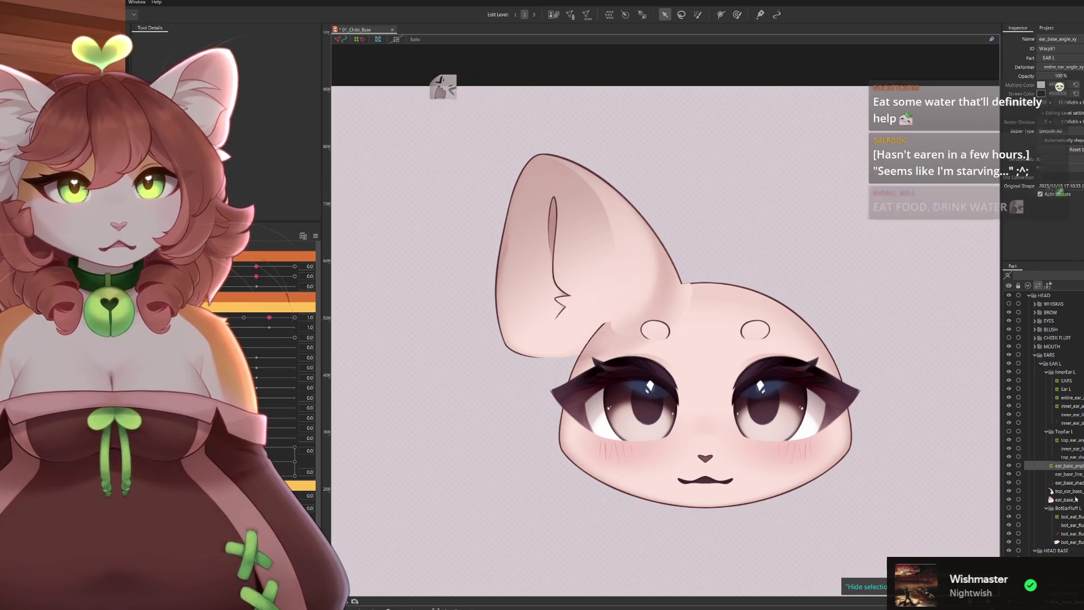
click(1068, 474)
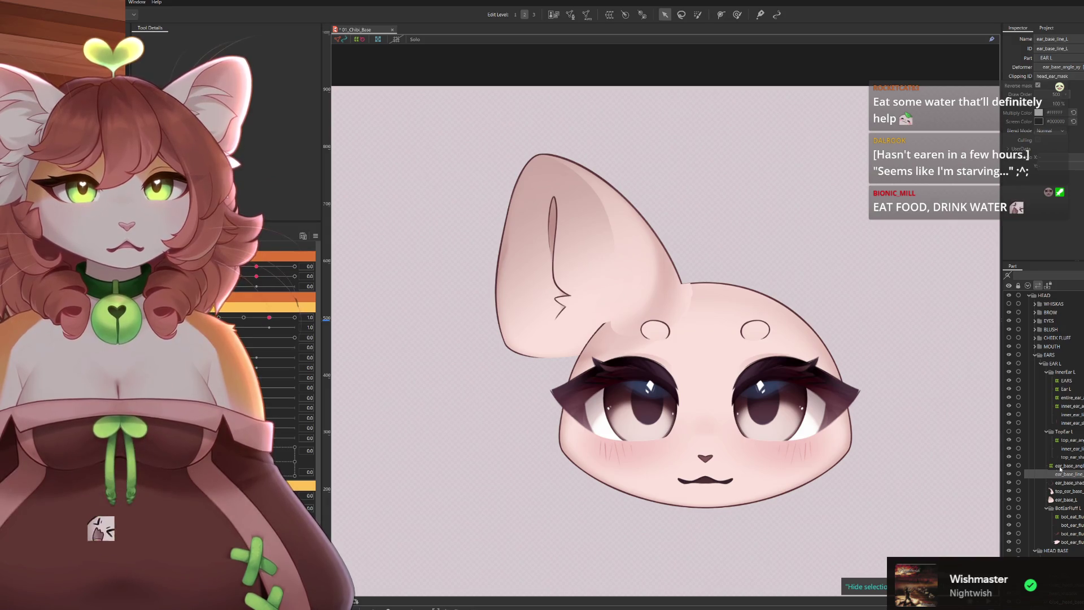
click(1062, 432)
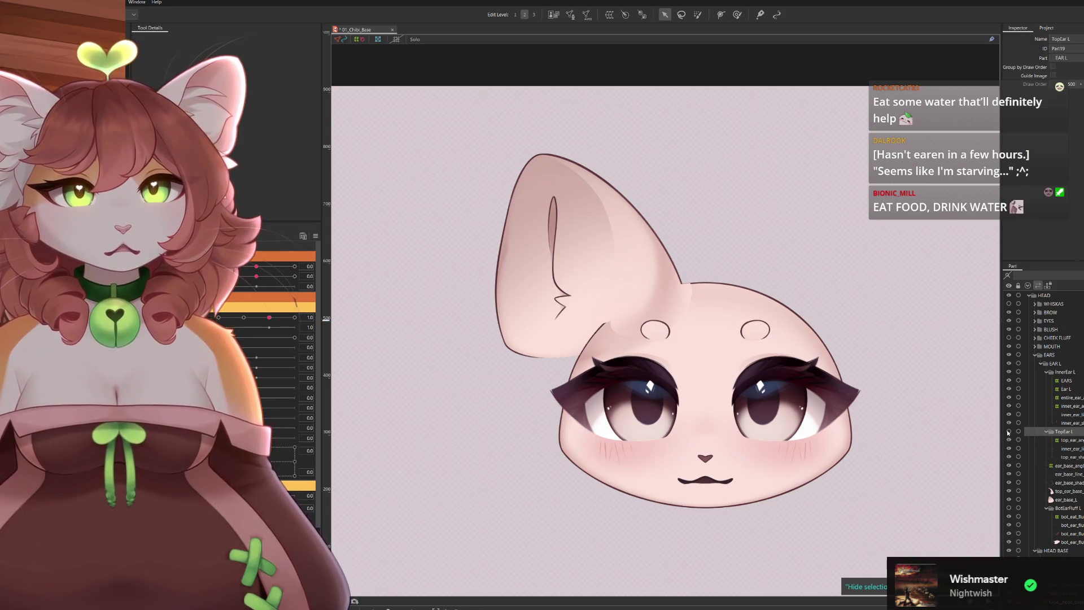
click(1074, 417)
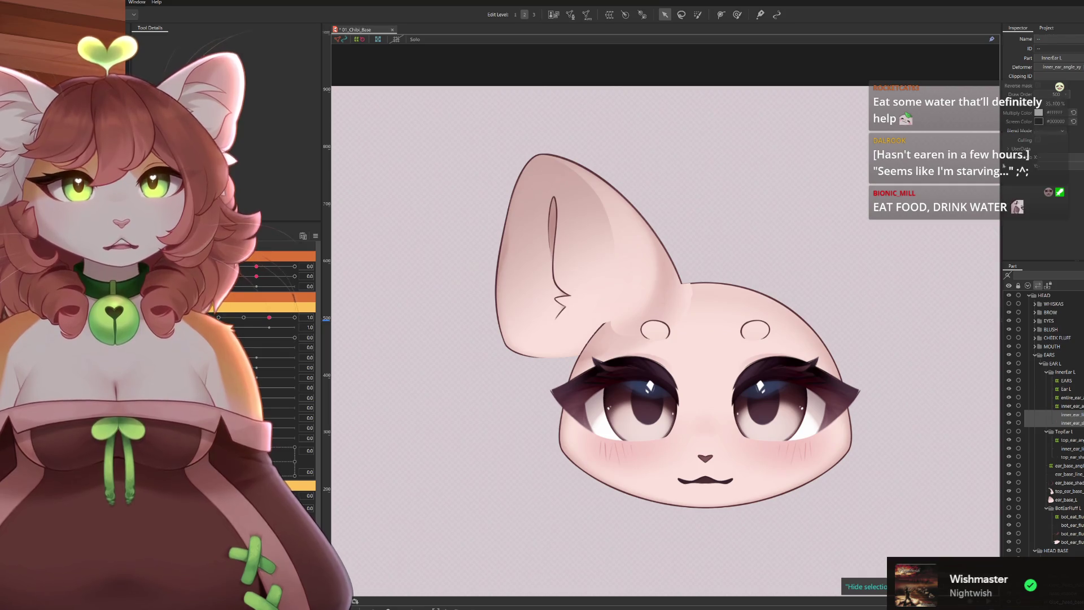
click(1008, 414)
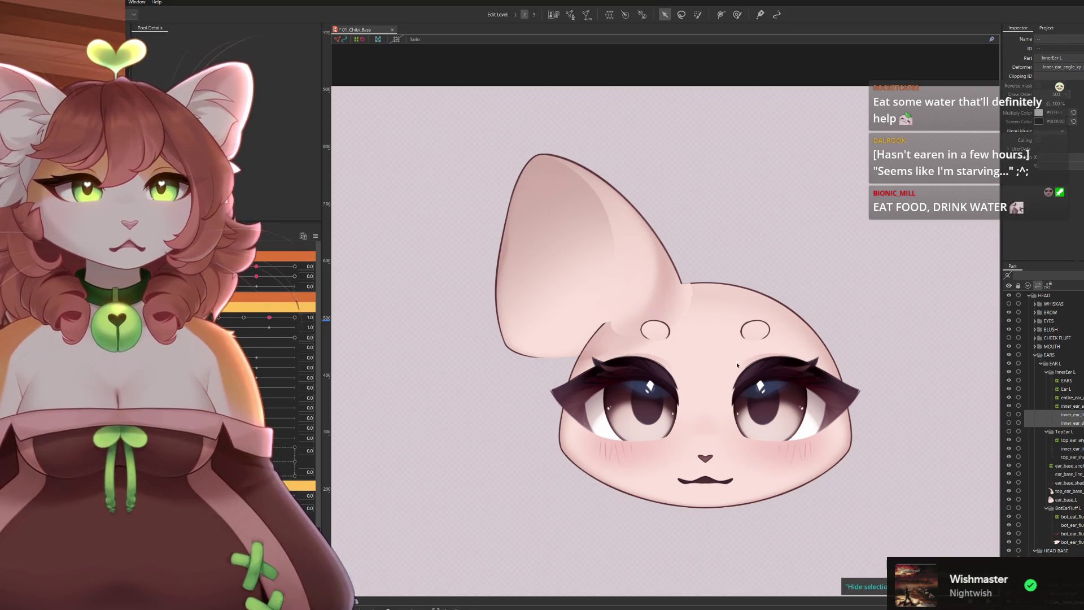
scroll(569, 176, up, 2)
scroll(584, 212, up, 1)
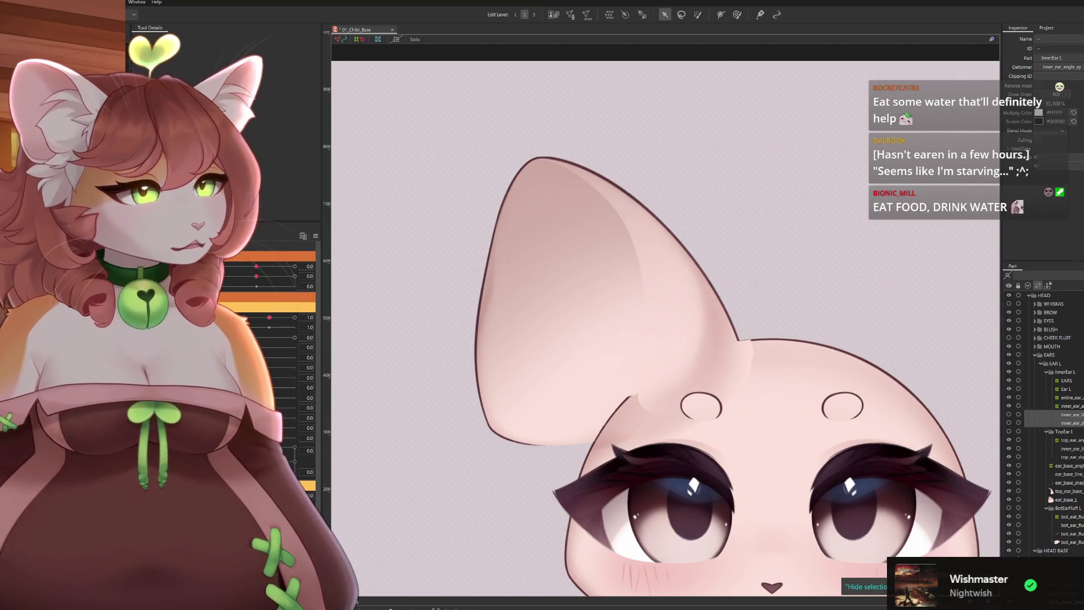
Select the ear_base_angle deformer, turn the head to an angled pose and show its warp grid
click(1069, 465)
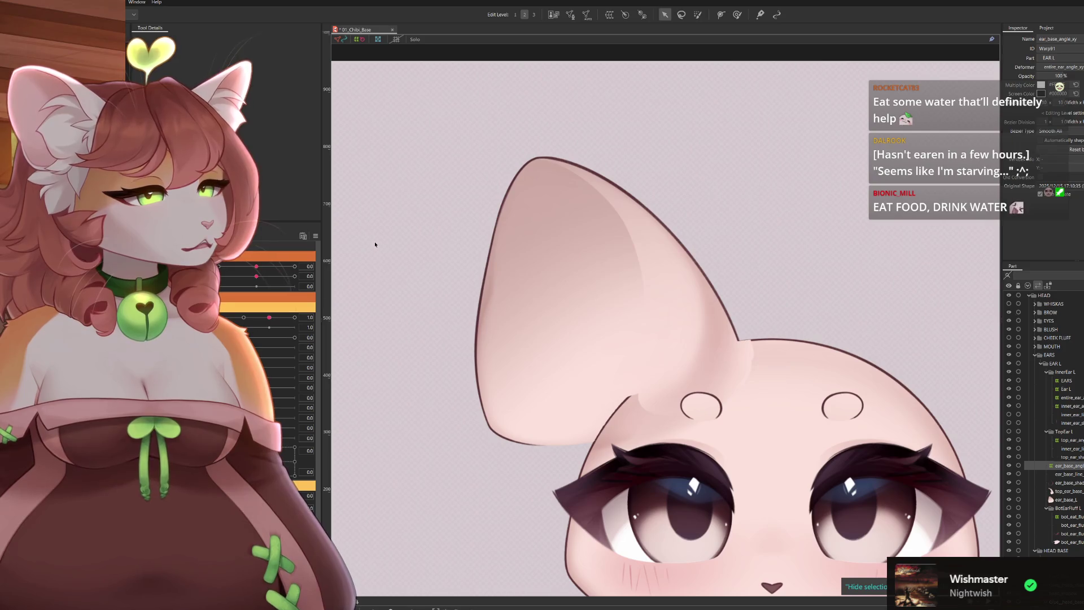
drag(250, 267, 443, 270)
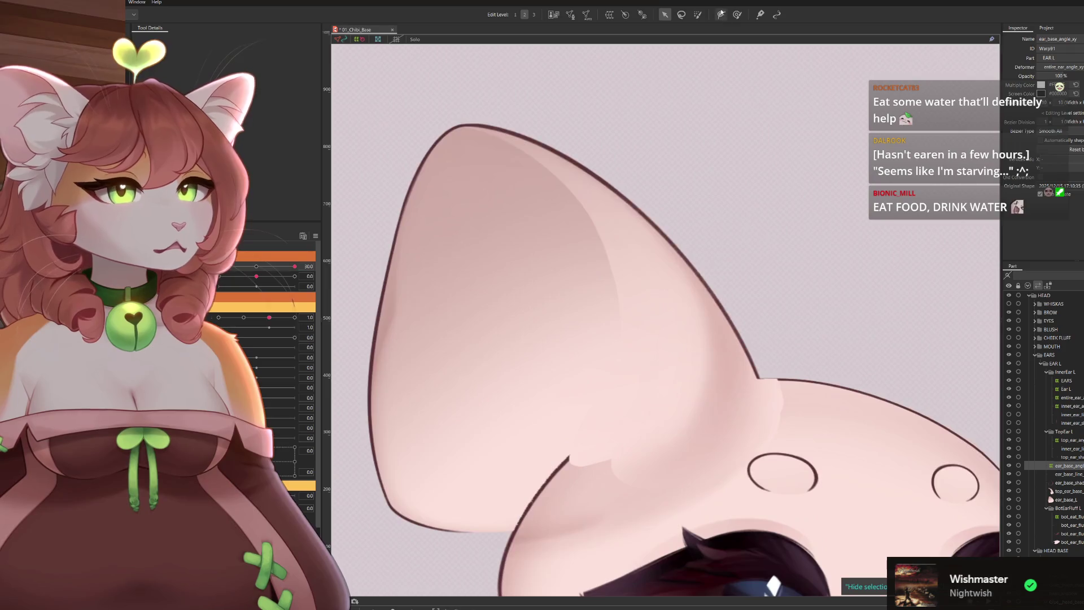
click(687, 215)
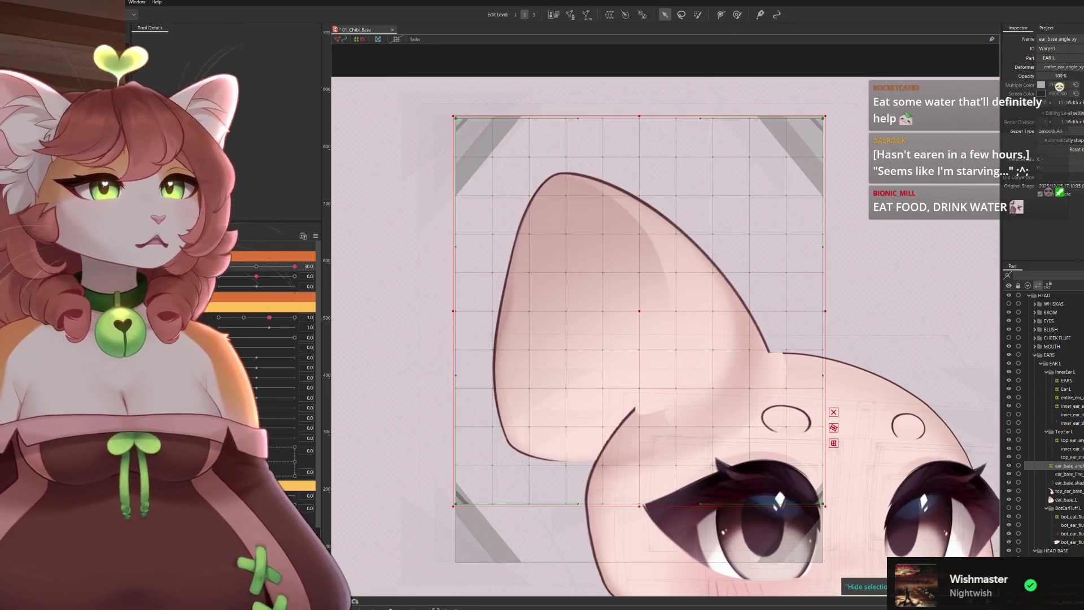
scroll(687, 215, down, 5)
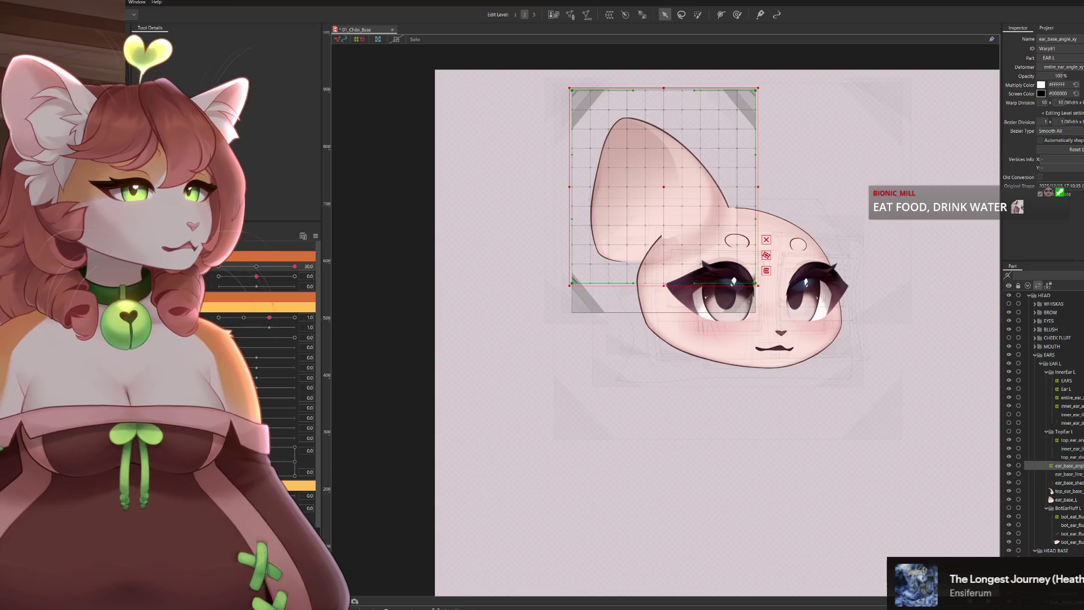
click(255, 268)
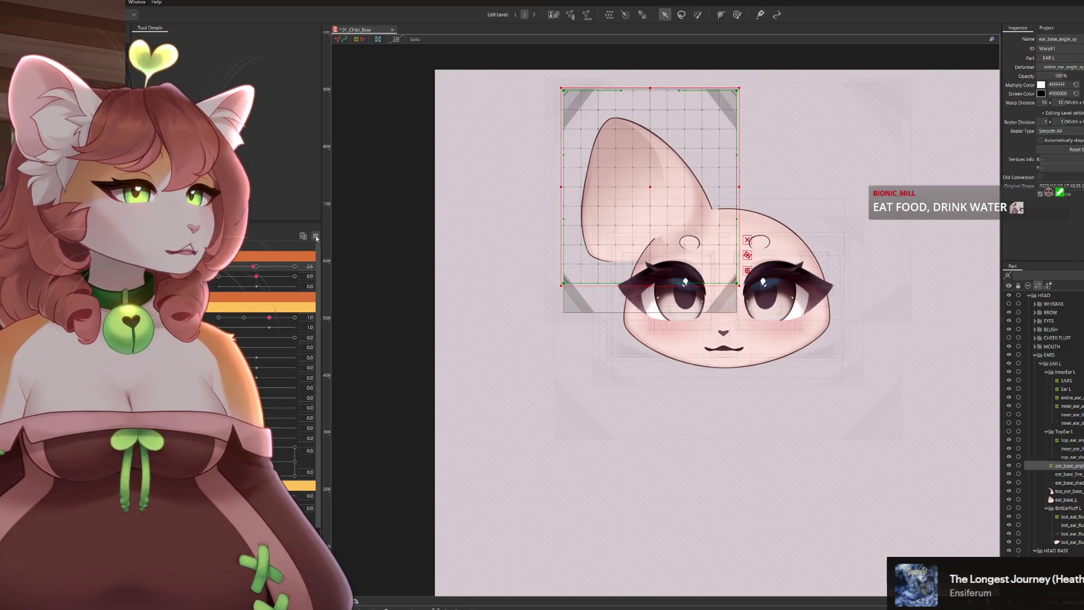
key(ctrl+z)
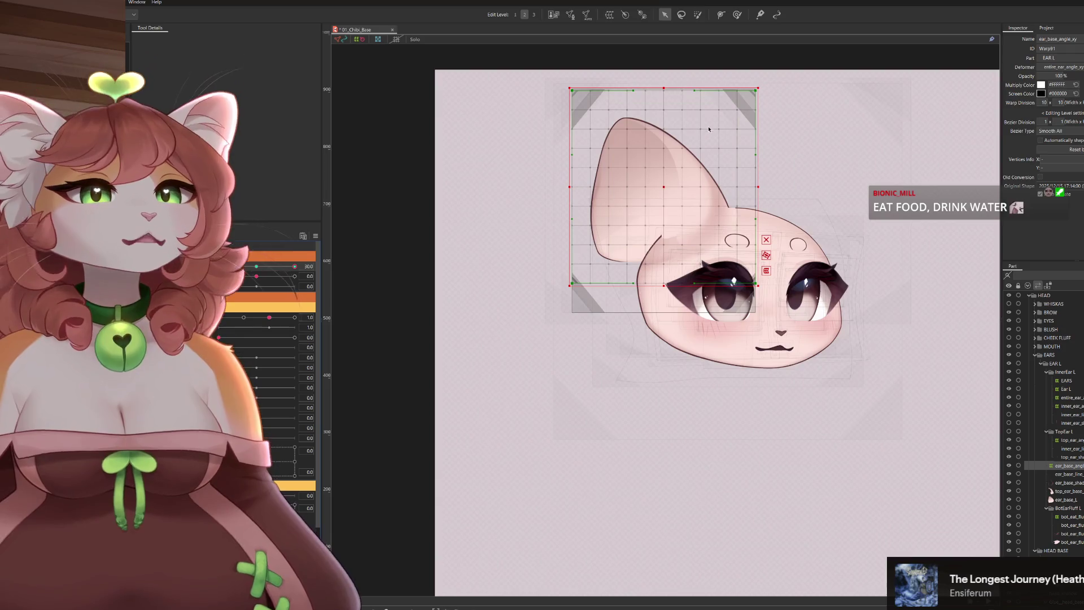
scroll(754, 60, up, 3)
Brush-select the upper ear warp points and the ear meshes, then clear the selection
click(737, 14)
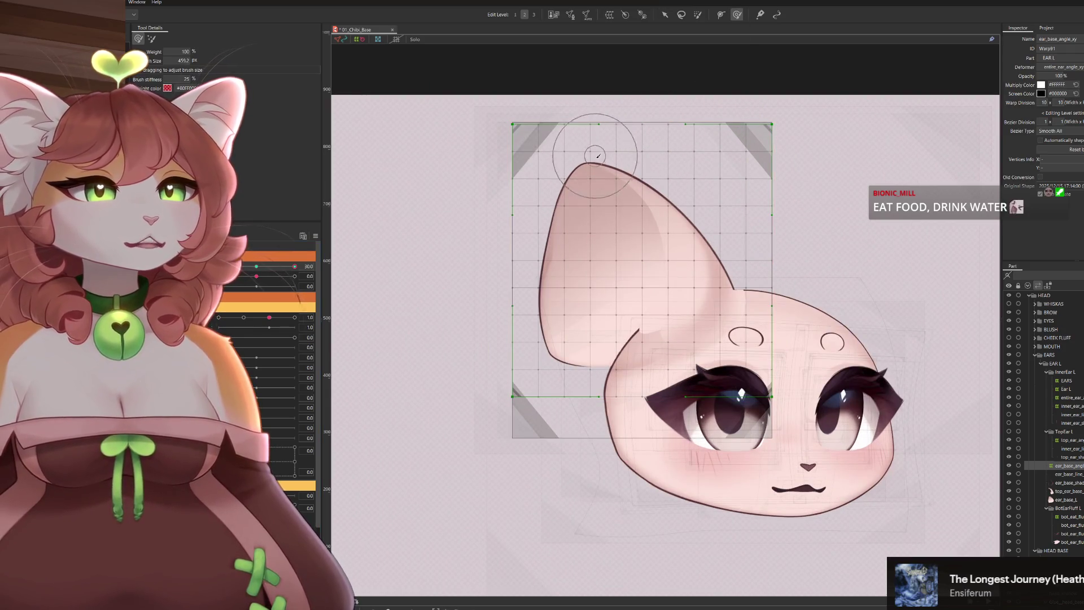
drag(395, 257, 606, 153)
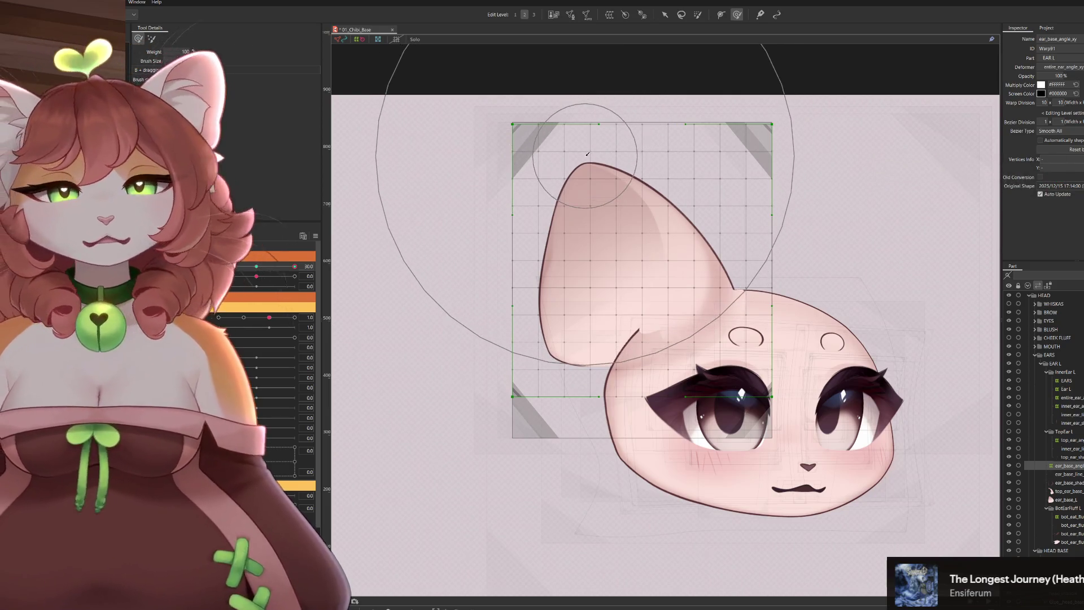
click(595, 157)
key(v)
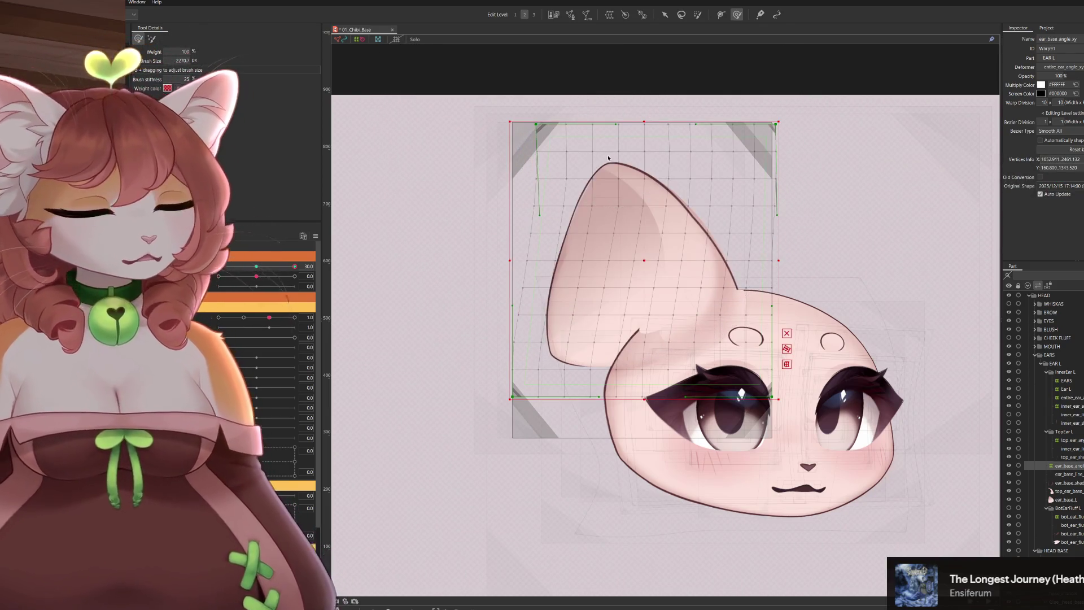
key(b)
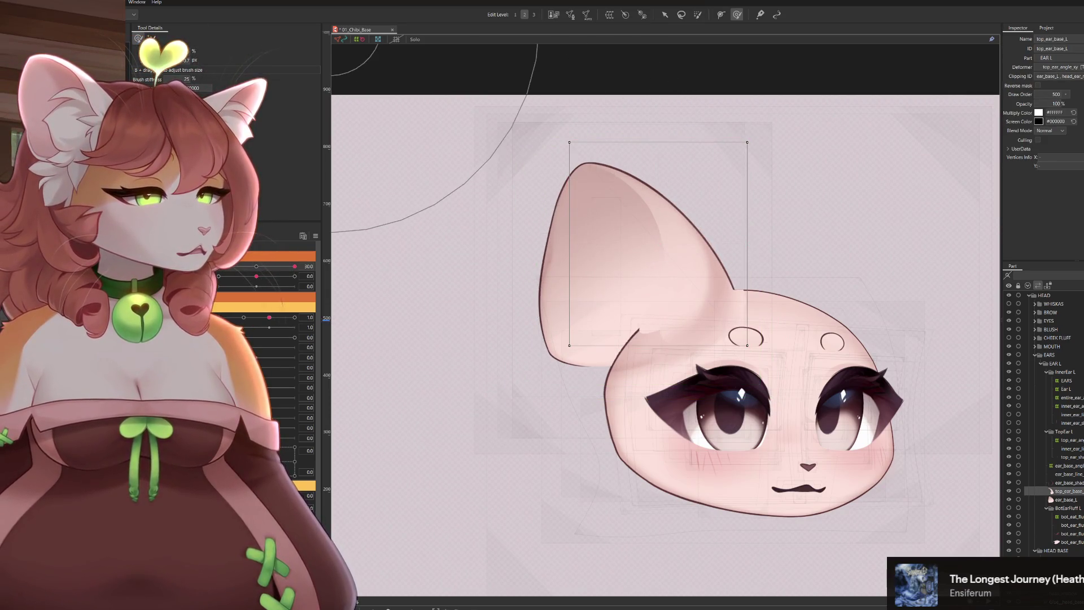
shift+click(648, 263)
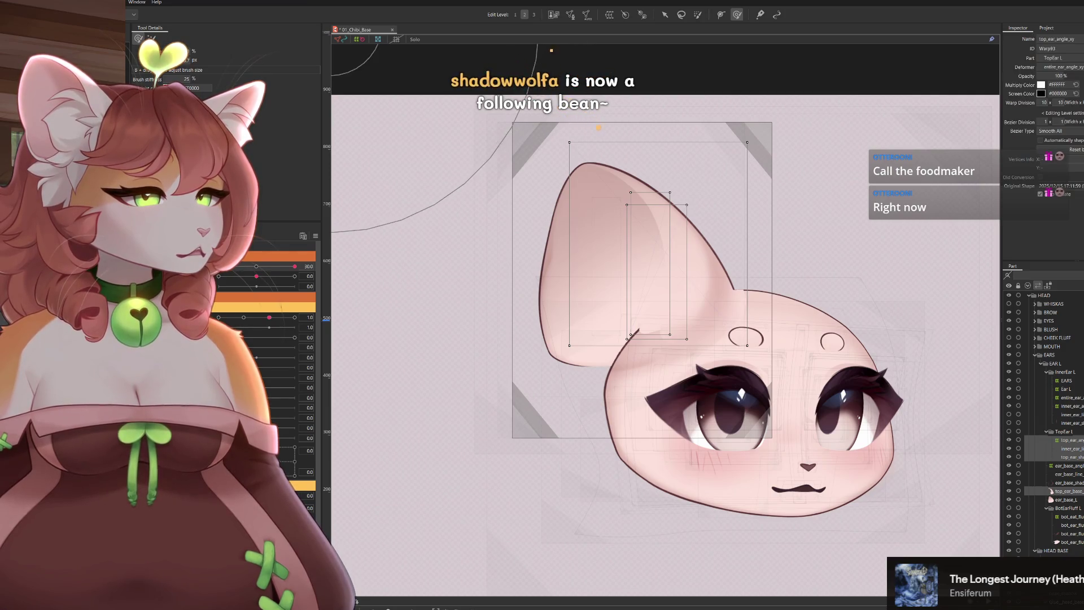
click(598, 127)
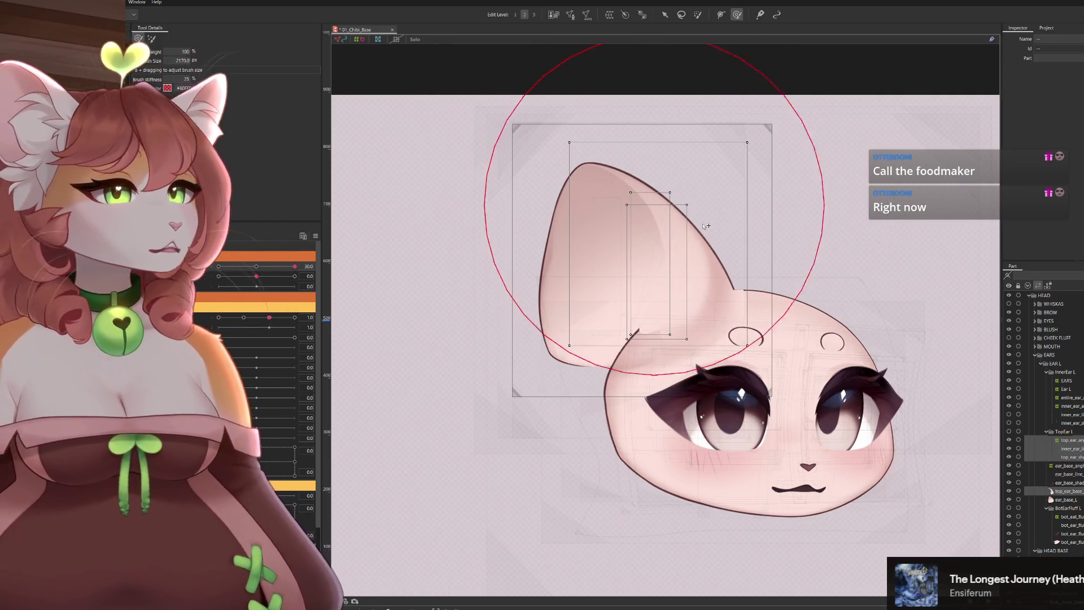
Turn the head pose to test the ear warps and select the top_ear_base_L art mesh
drag(257, 277, 237, 277)
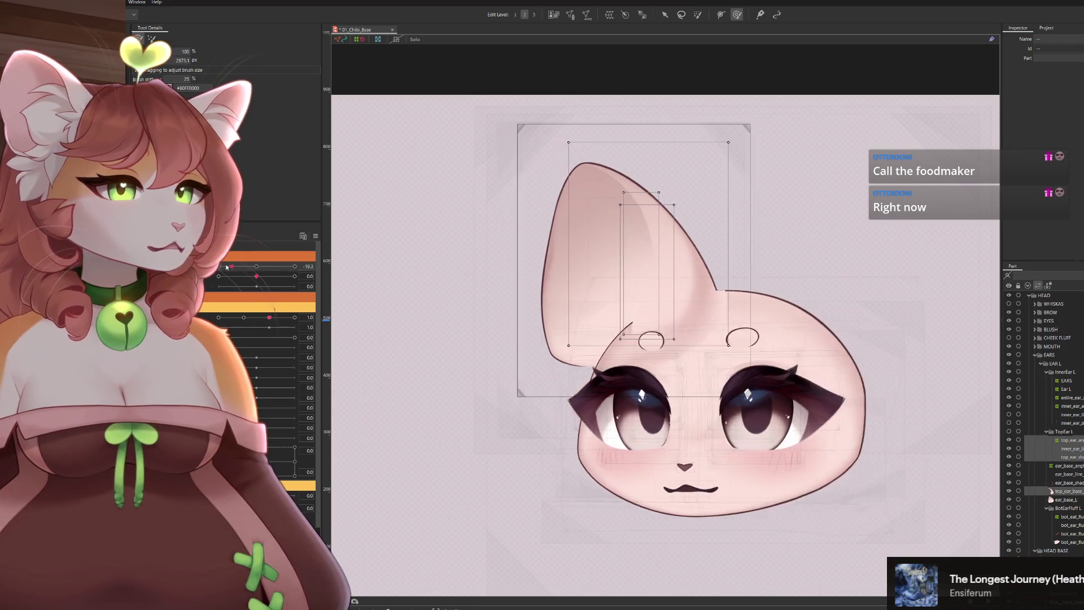
drag(776, 260, 823, 247)
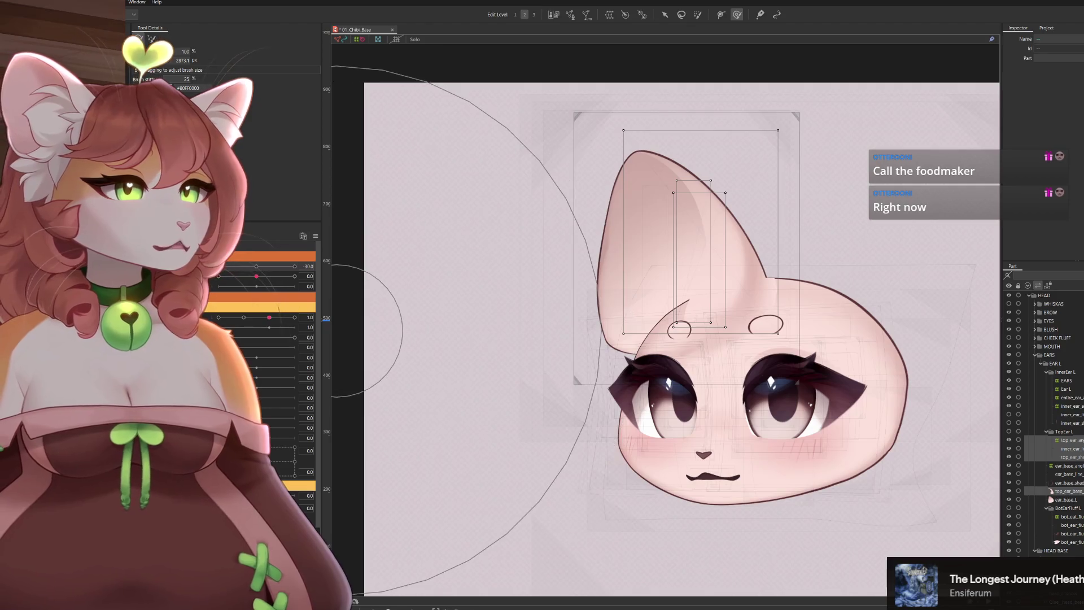
click(1069, 492)
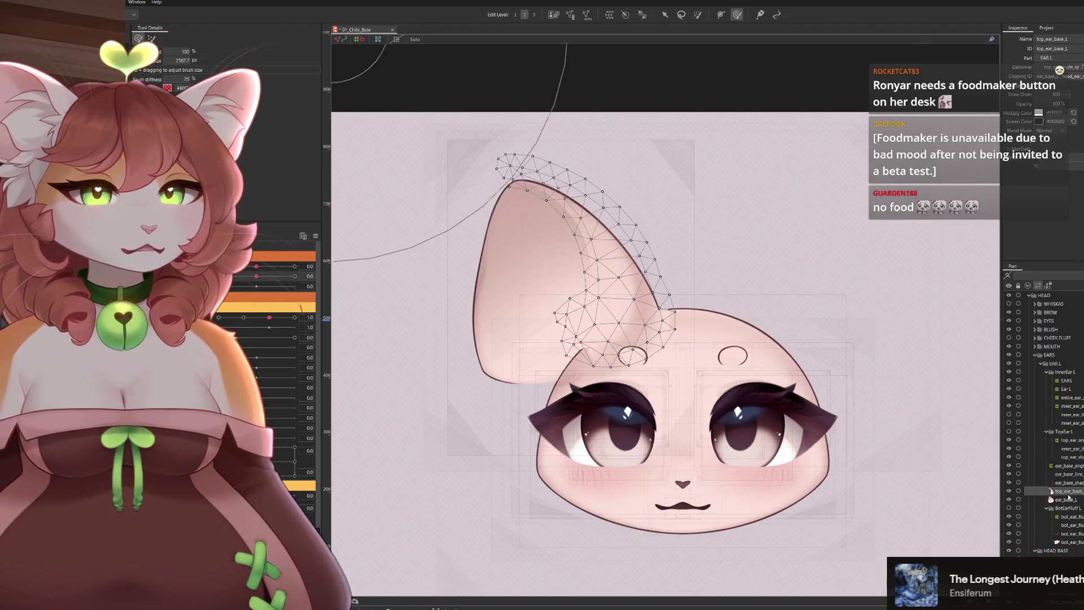
Select the ear_base_L art mesh and enter mesh editing on it
click(1065, 499)
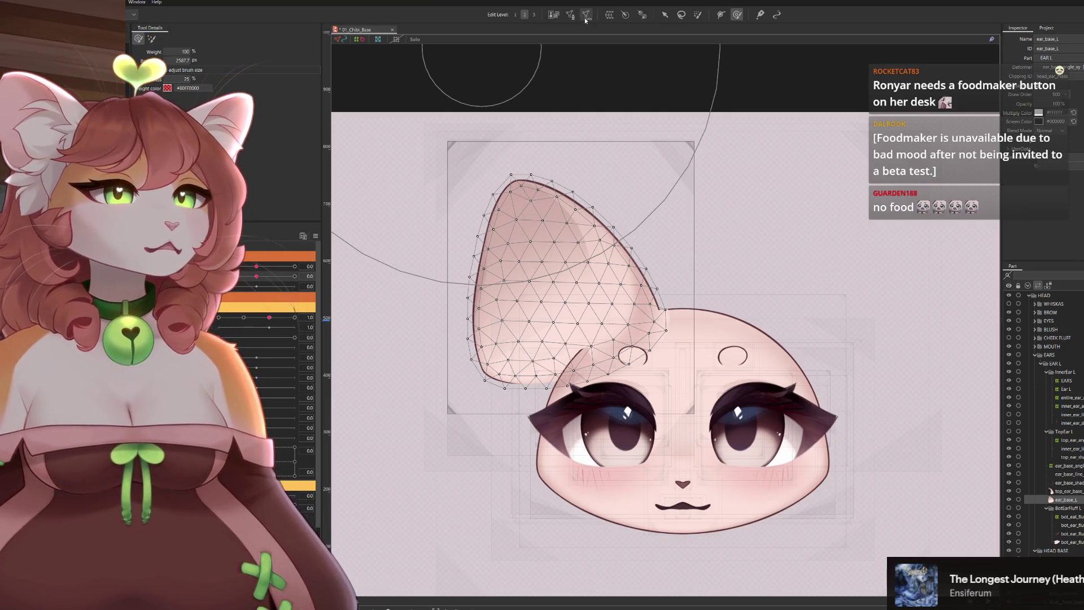
click(586, 17)
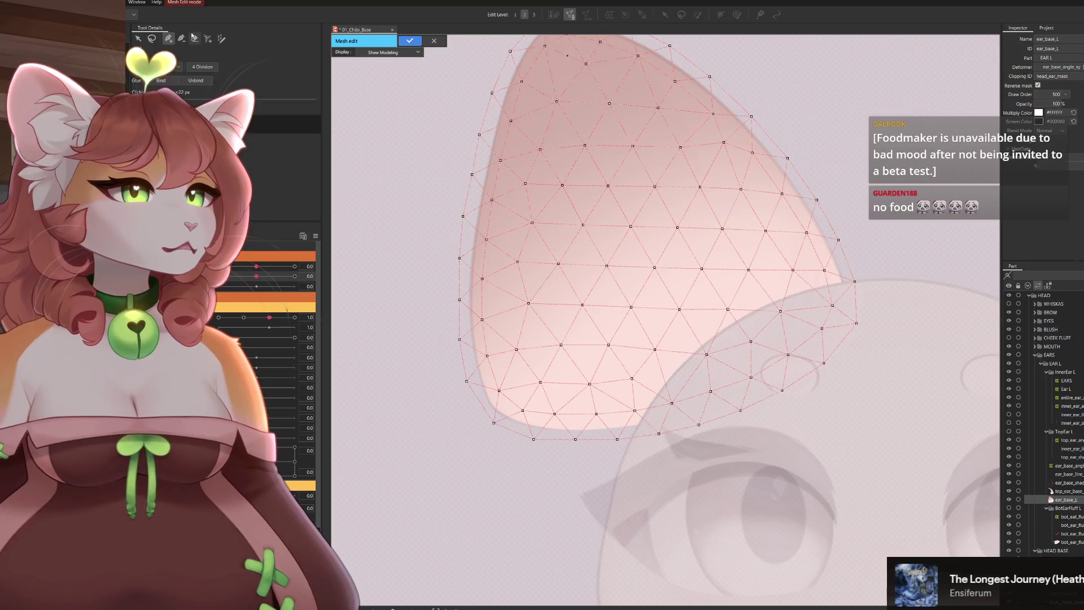
click(435, 40)
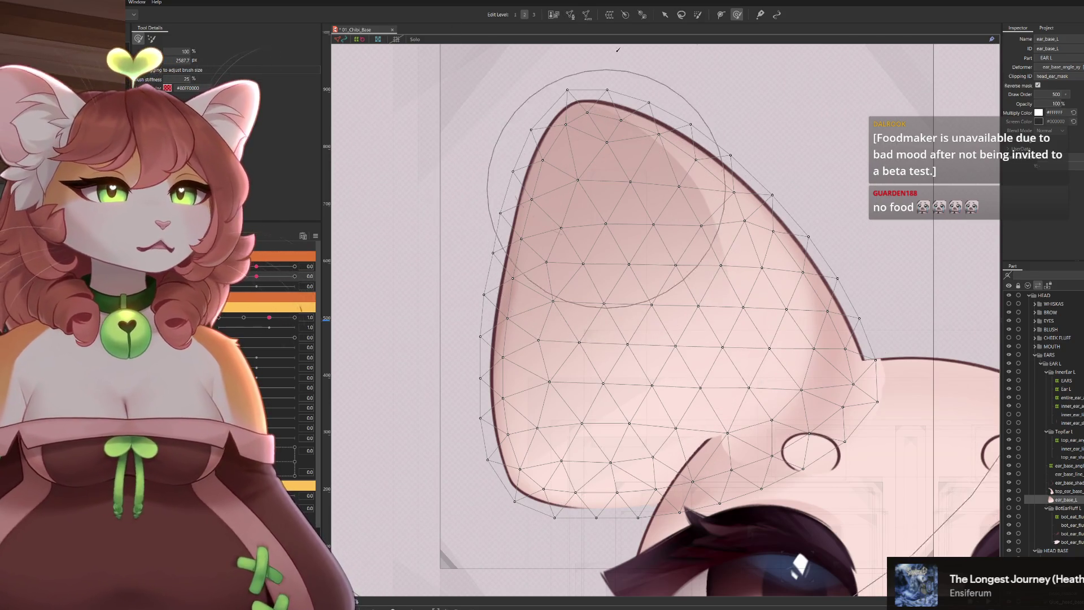
key(ctrl+e)
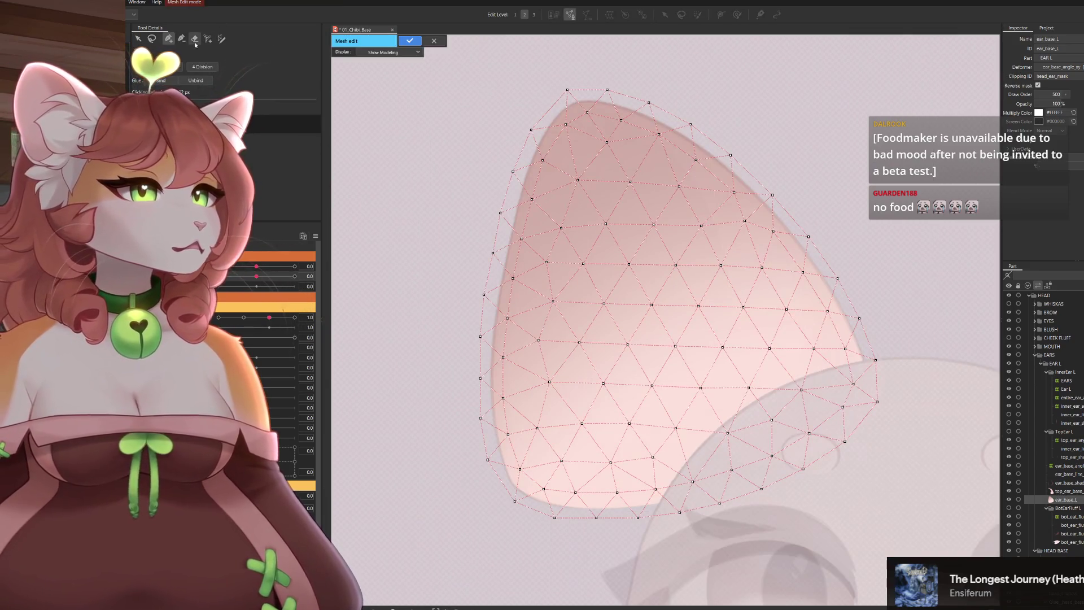
Erase the old ear-base vertices with an enlarged brush and begin a new edge stroke on the ear
click(195, 38)
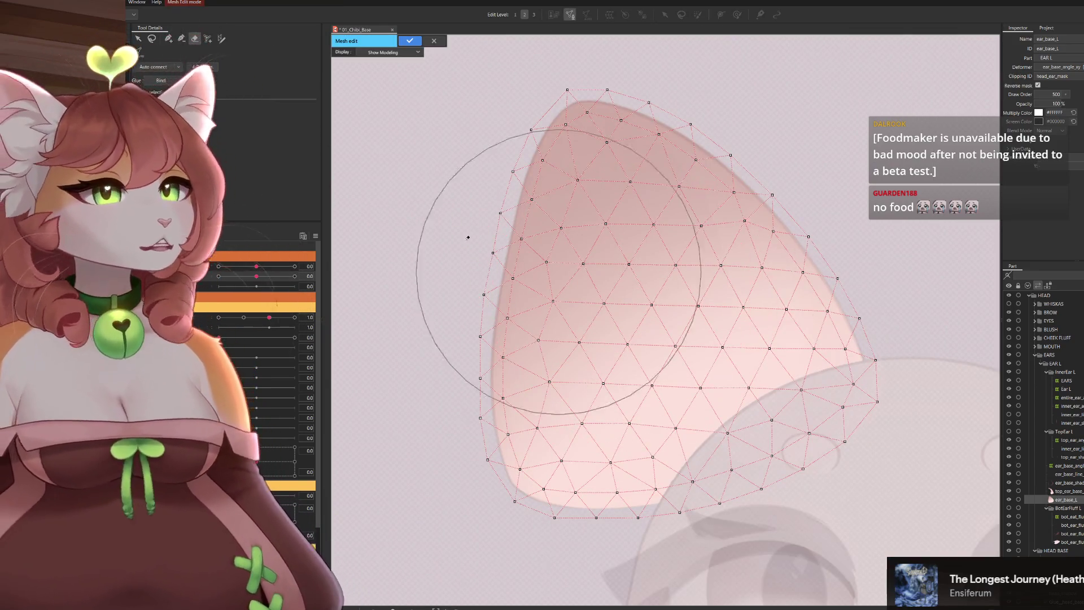
drag(619, 252, 711, 372)
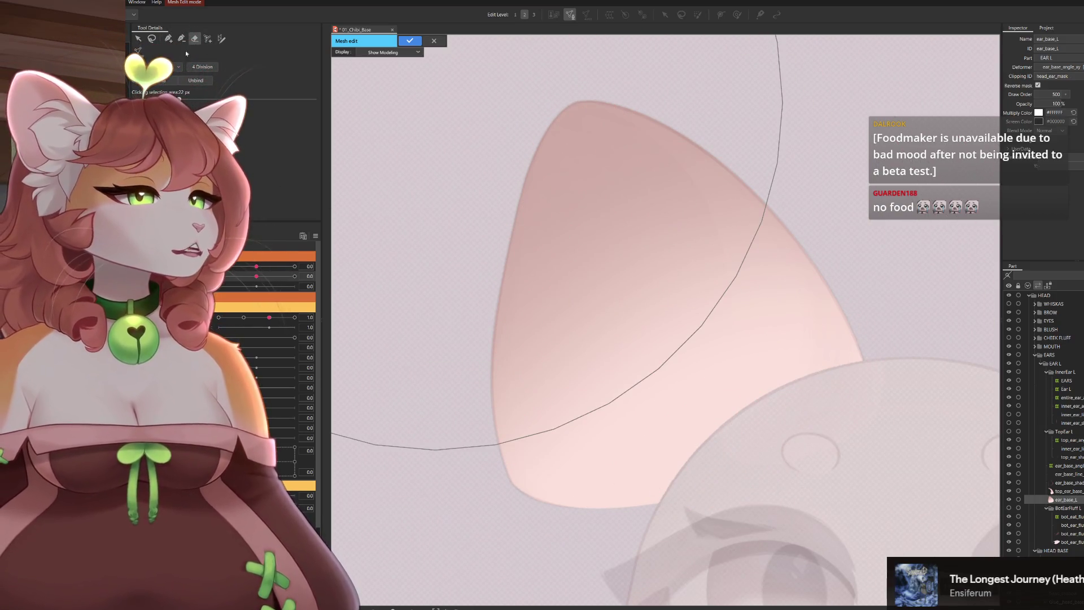
click(221, 38)
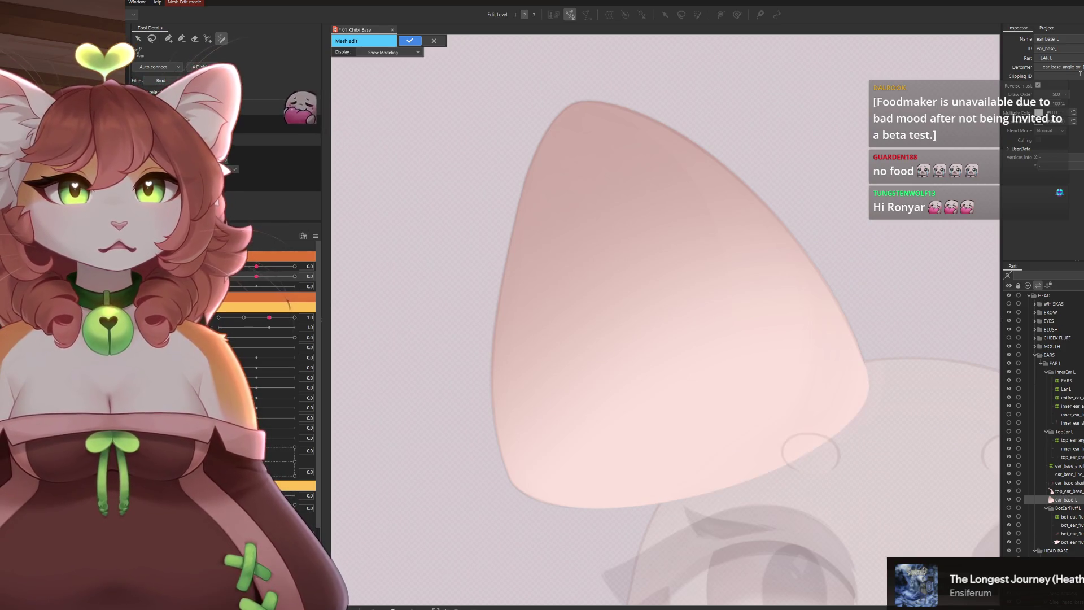
click(195, 39)
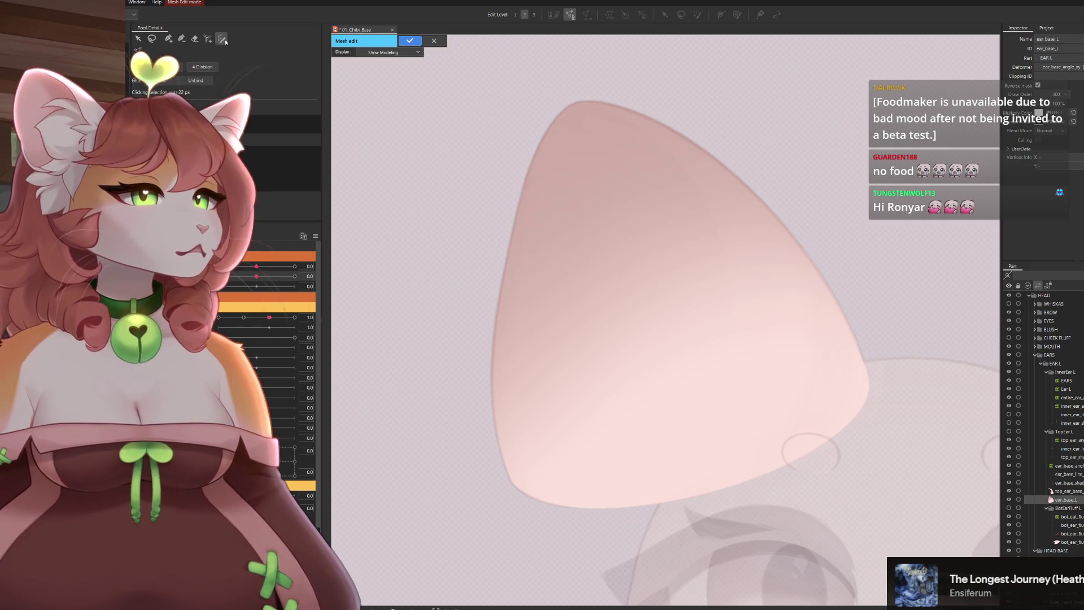
click(865, 393)
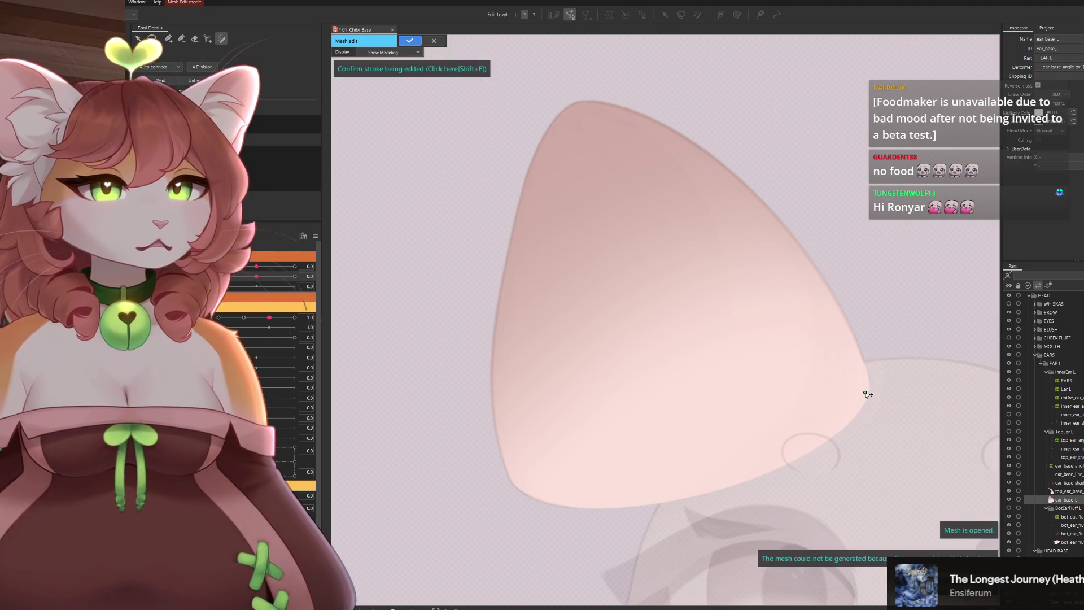
Trace the stroke down the ear's right side and along its bottom-left edge, undoing a mistake
click(845, 317)
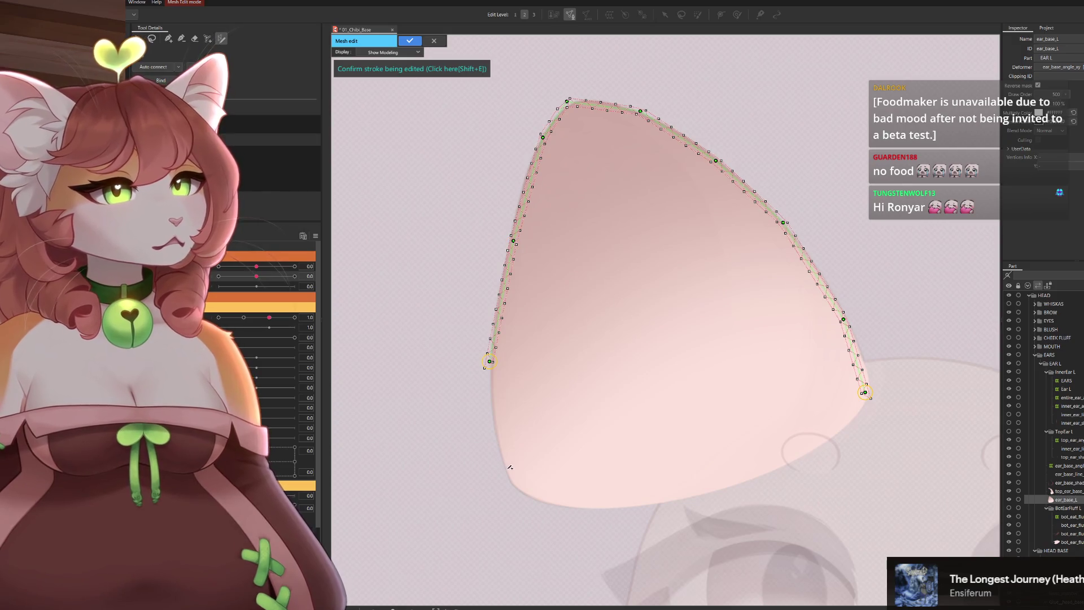
click(563, 506)
key(ctrl+z)
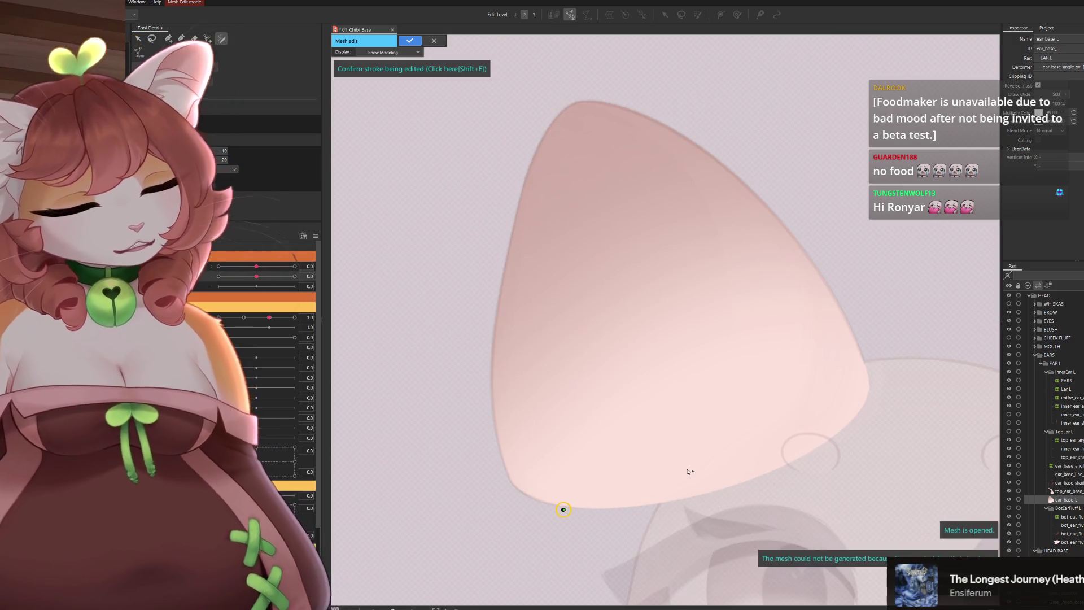
drag(579, 507, 506, 468)
drag(864, 392, 759, 470)
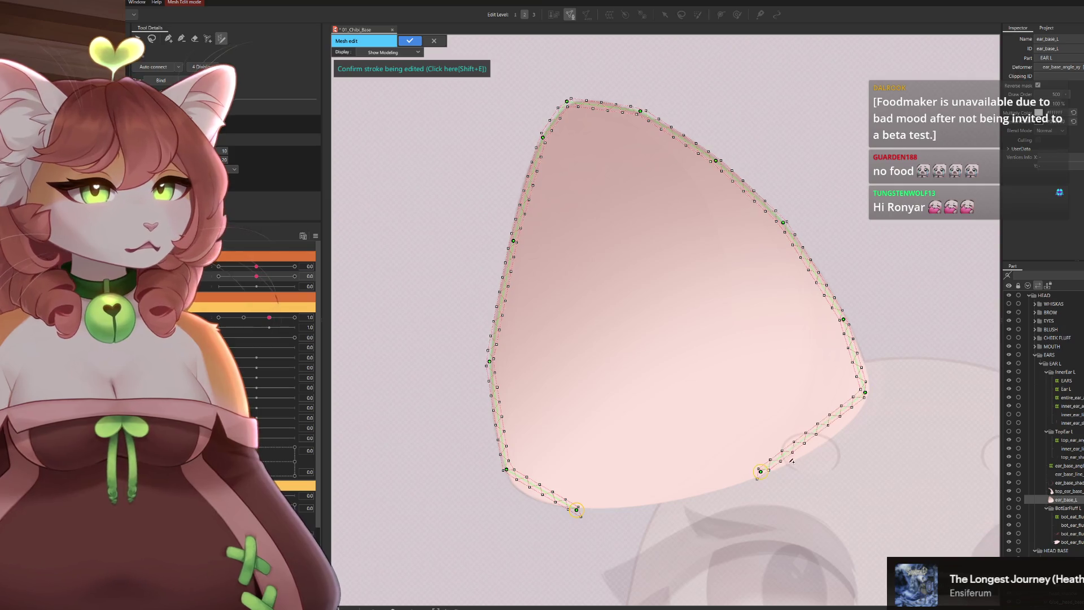
click(675, 501)
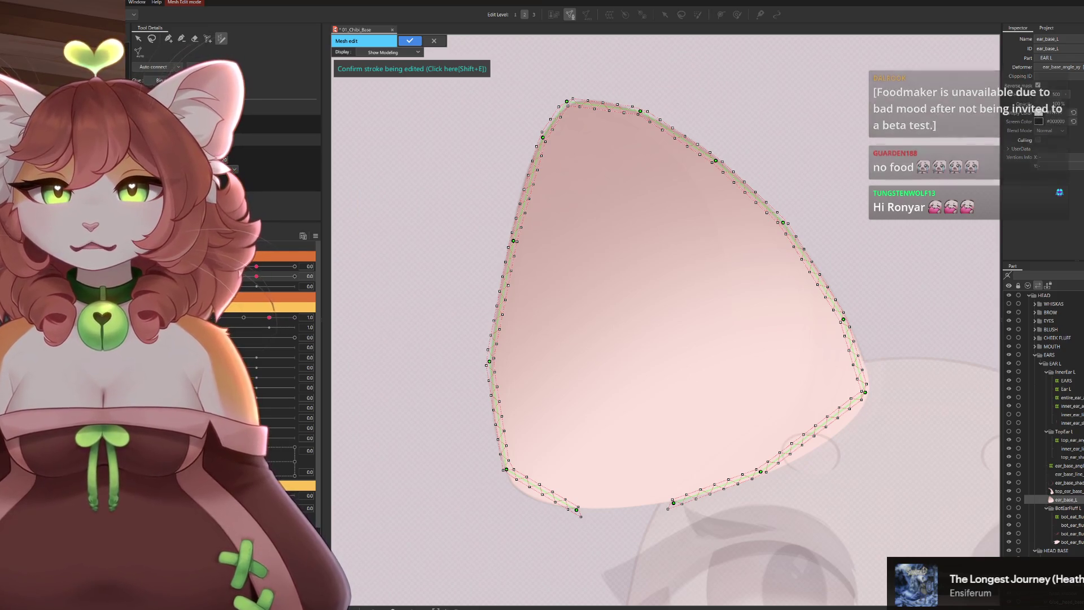
scroll(612, 277, up, 3)
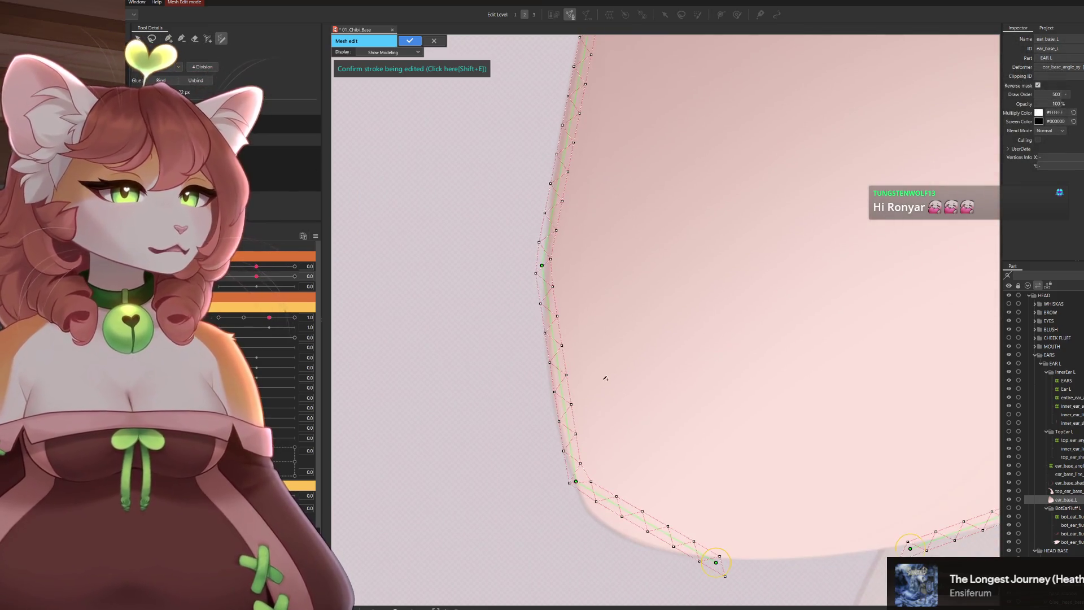
Fix stray points and join the stroke ends across the ear's bottom edge onto the outline
click(550, 362)
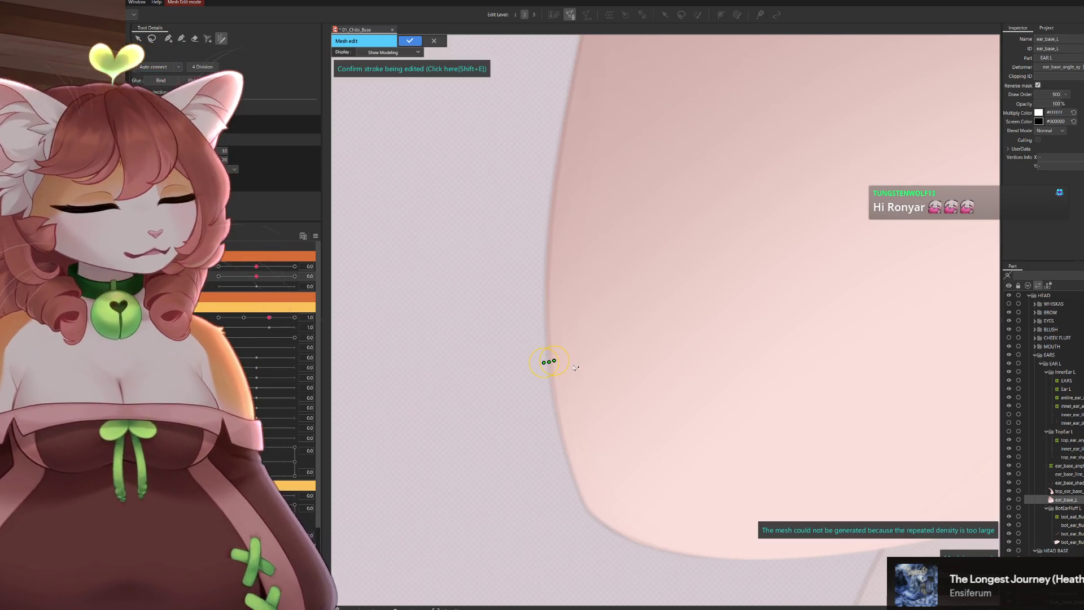
key(ctrl+z)
drag(550, 363, 547, 365)
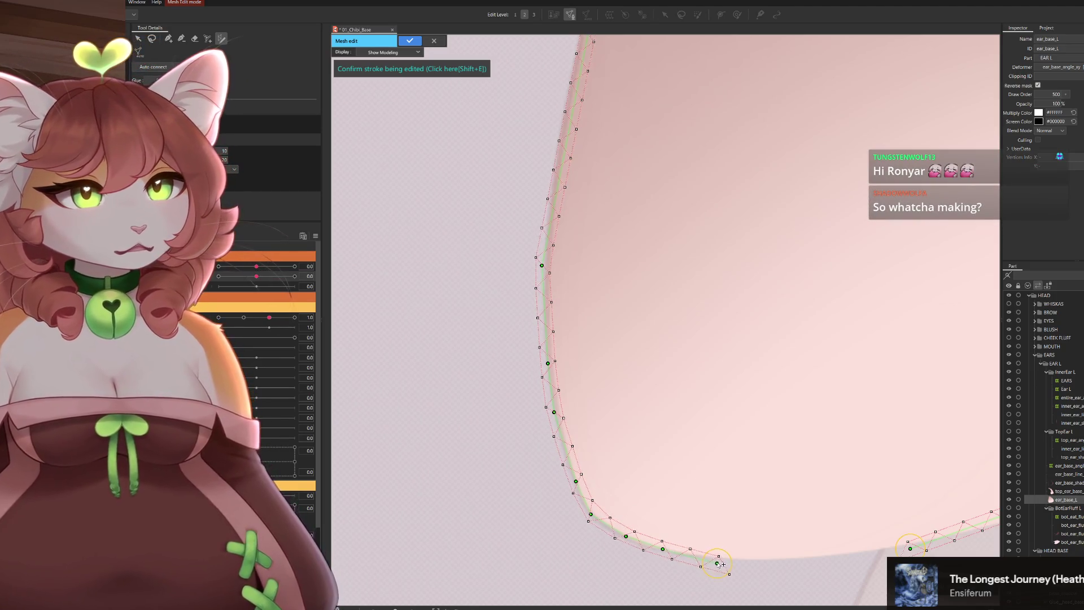
drag(759, 509, 633, 439)
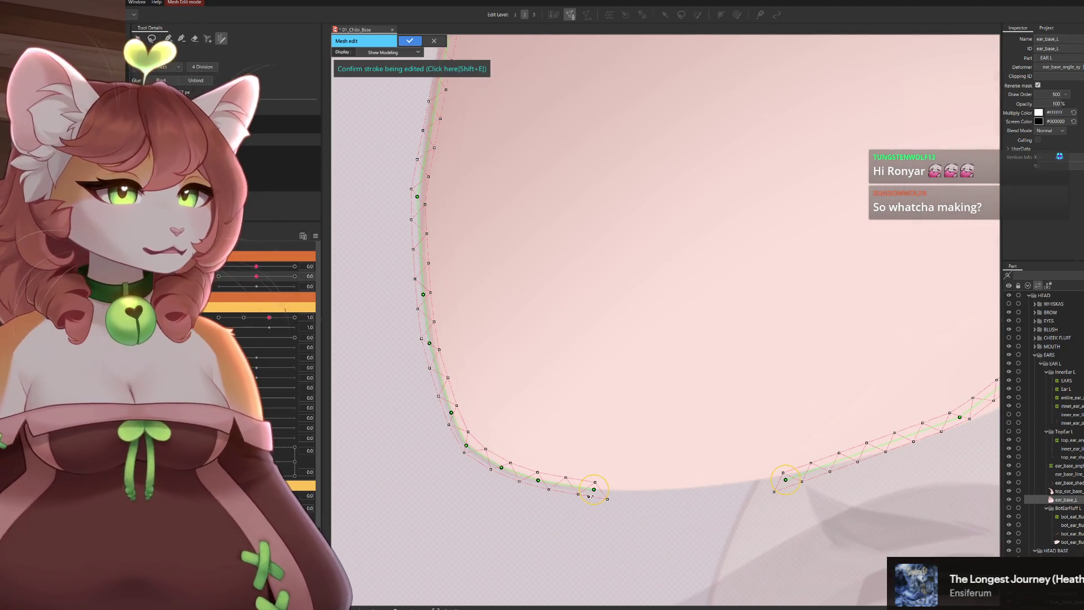
drag(595, 490, 751, 480)
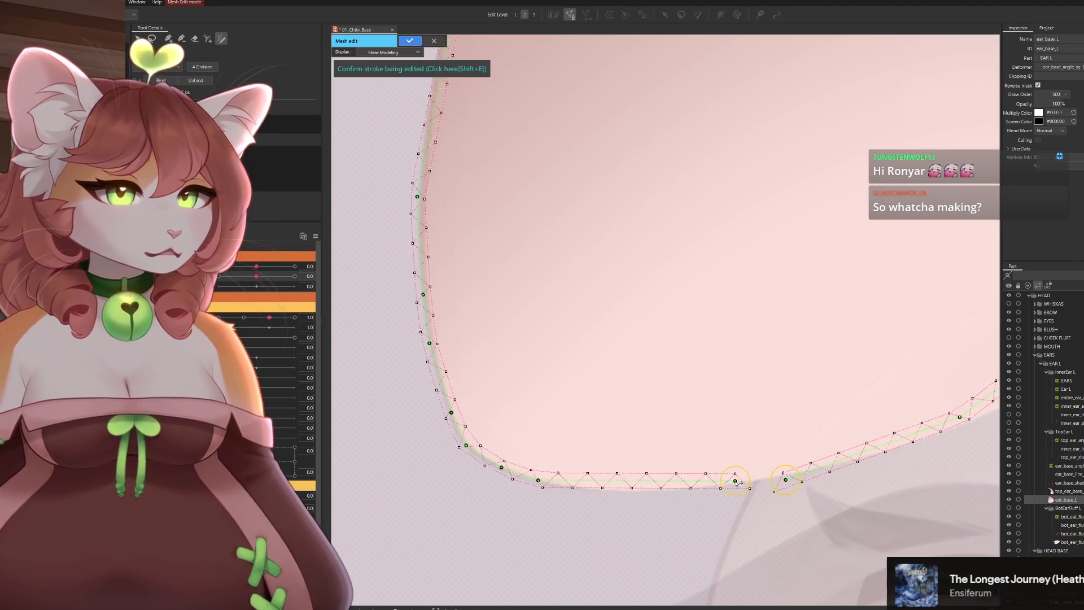
drag(619, 480, 618, 496)
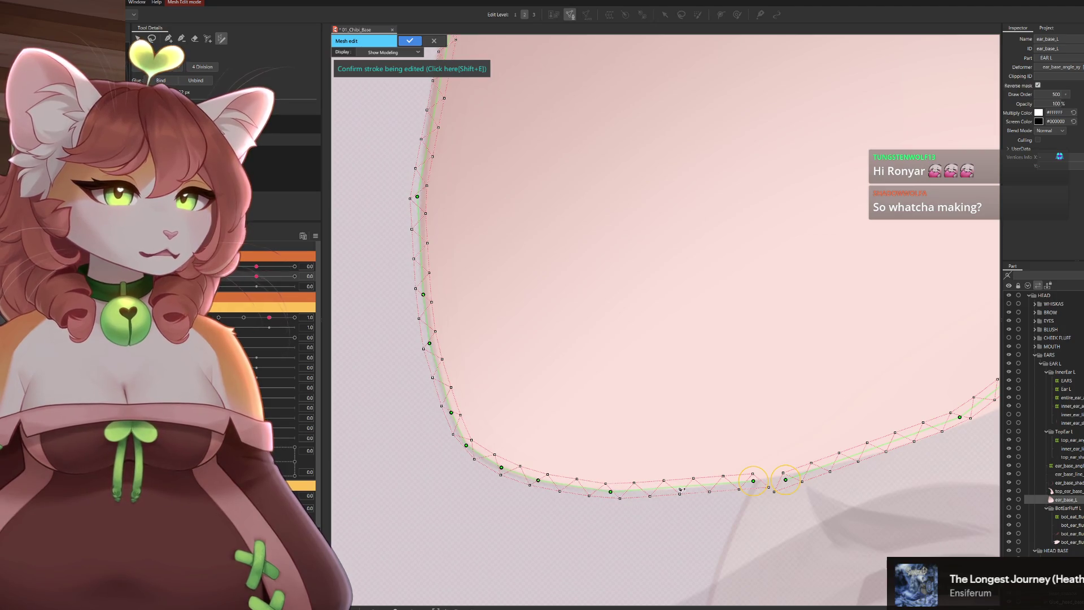